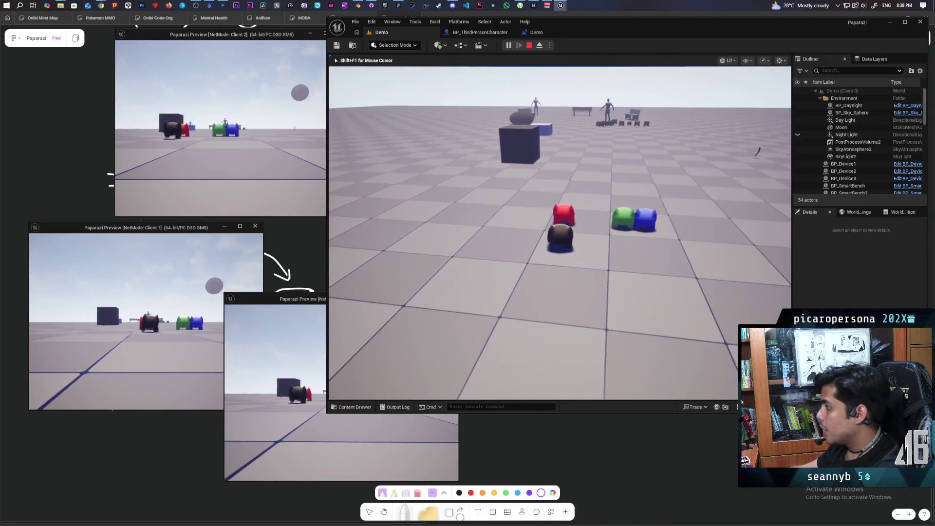
- Walk the black Oni onto and off the red character across clients, then end the play session
key(w)
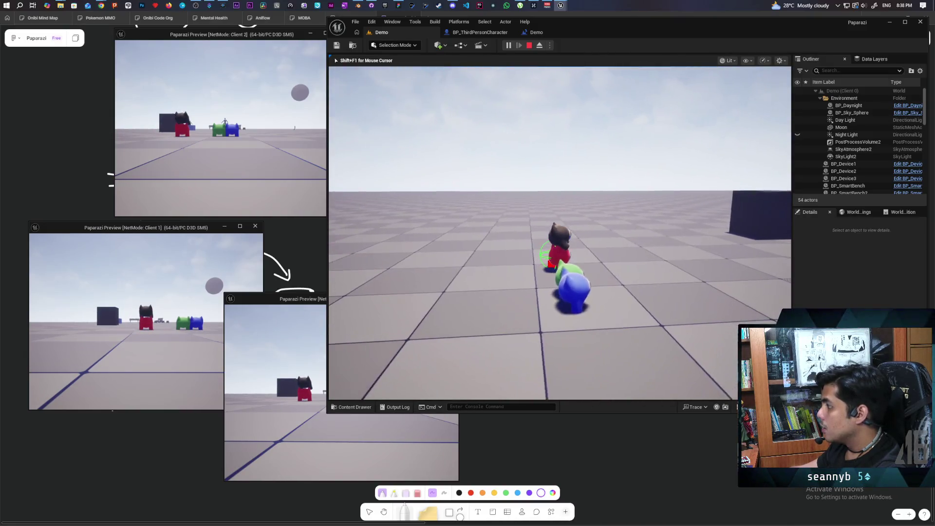
key(w)
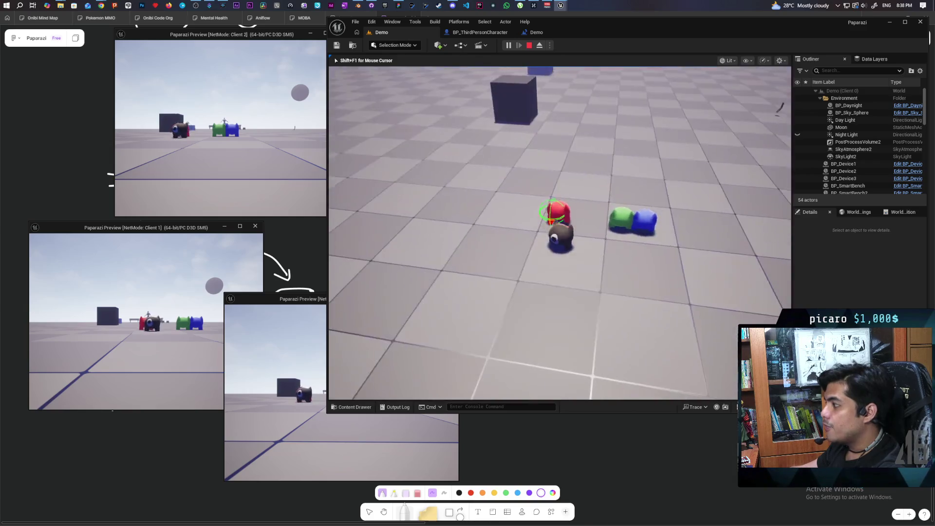
key(w)
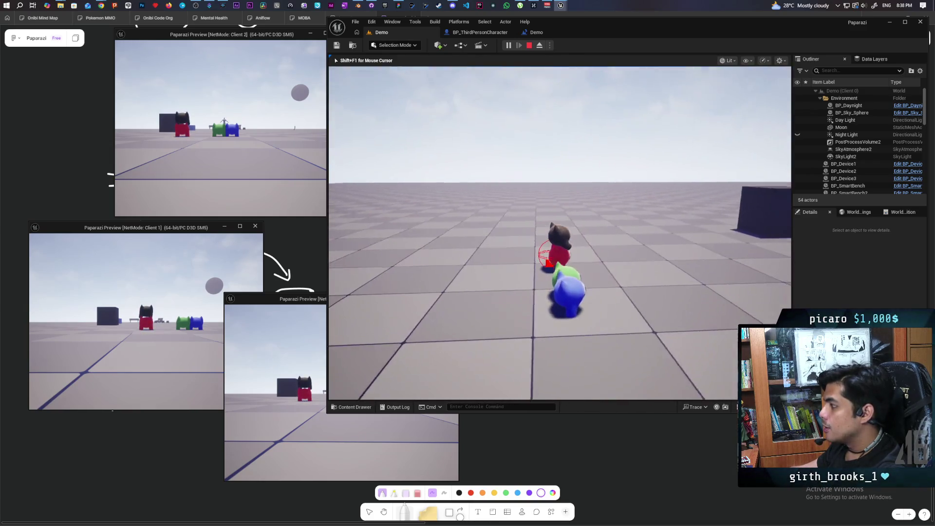
key(w)
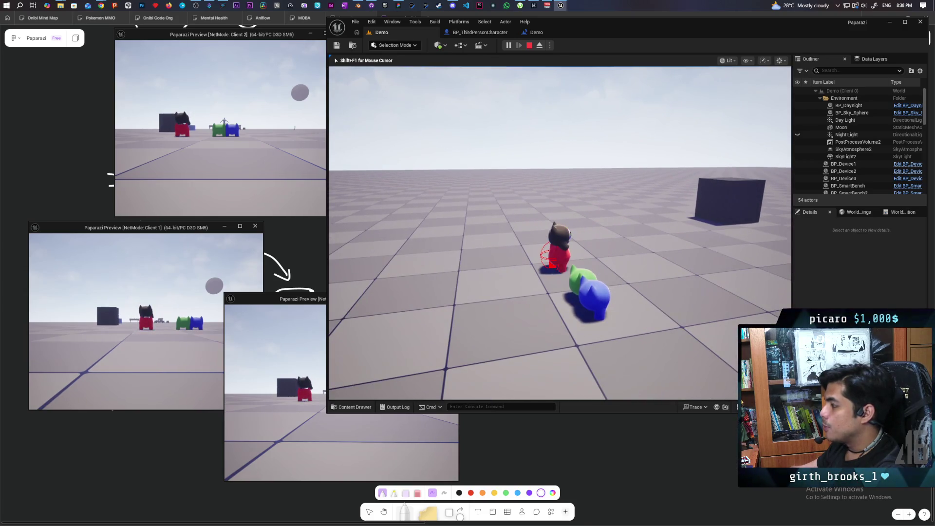
key(Escape)
click(479, 32)
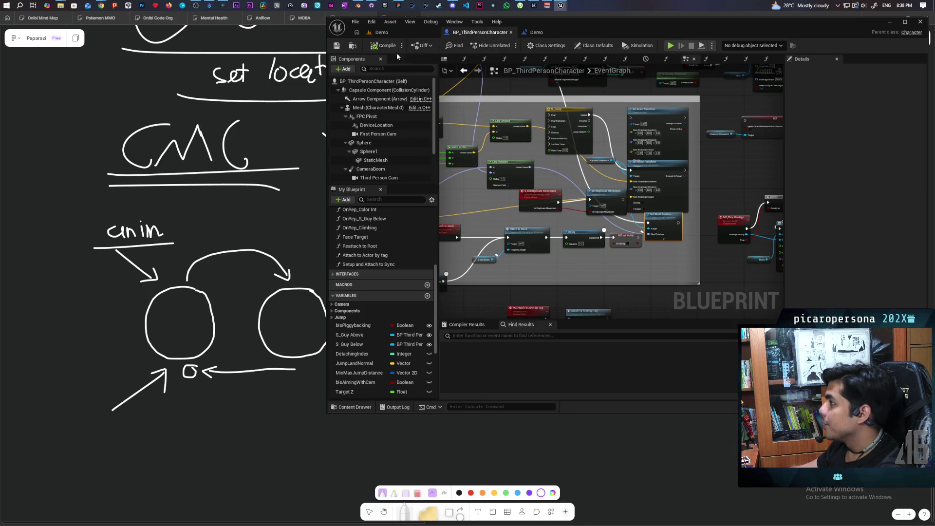
- Browse the Content Drawer to Characters/Oni/Anims and open SKM_Oni_JumpOn_1_Montage
click(347, 408)
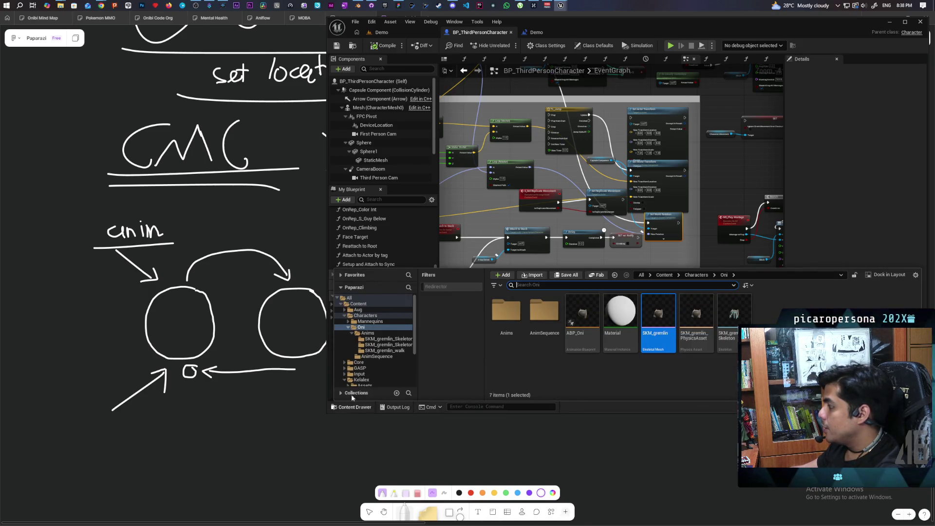
mouse_move(612, 349)
mouse_move(566, 332)
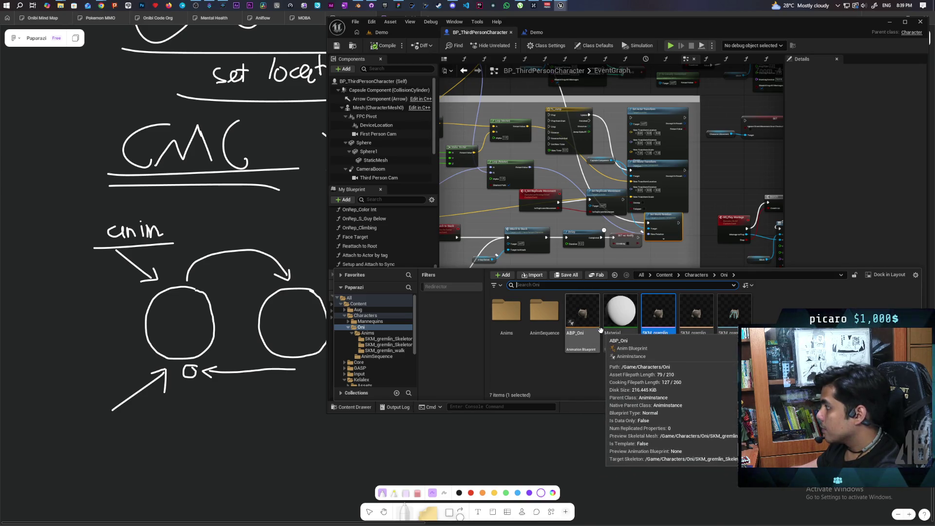
click(700, 221)
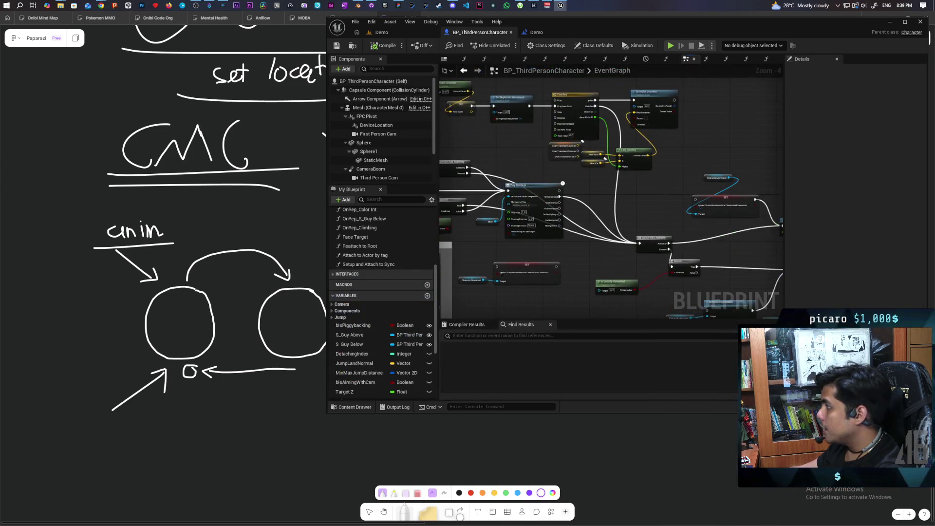
drag(607, 235, 671, 177)
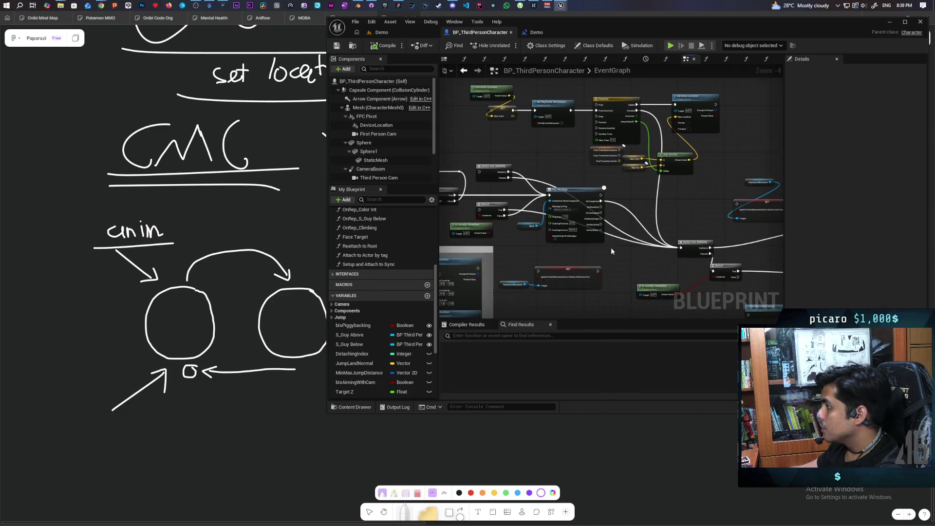
click(360, 408)
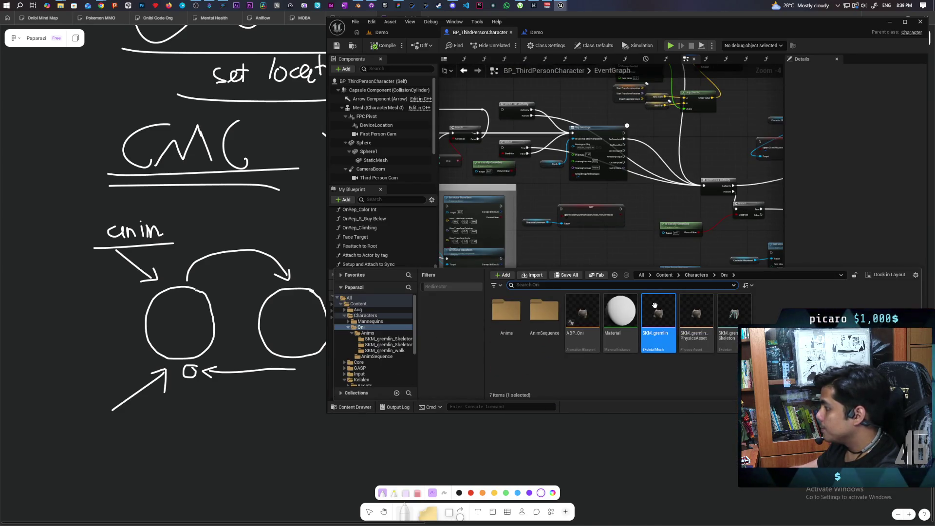
scroll(621, 185, up, 3)
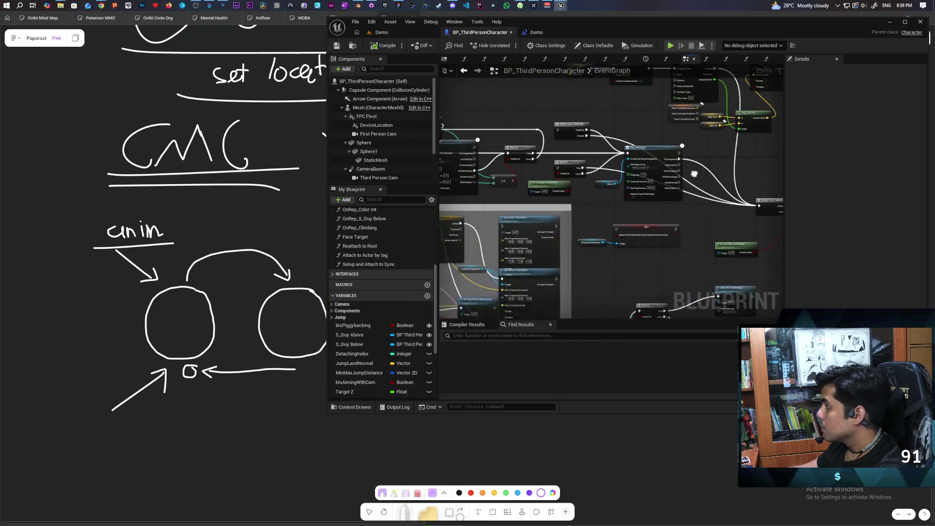
click(631, 179)
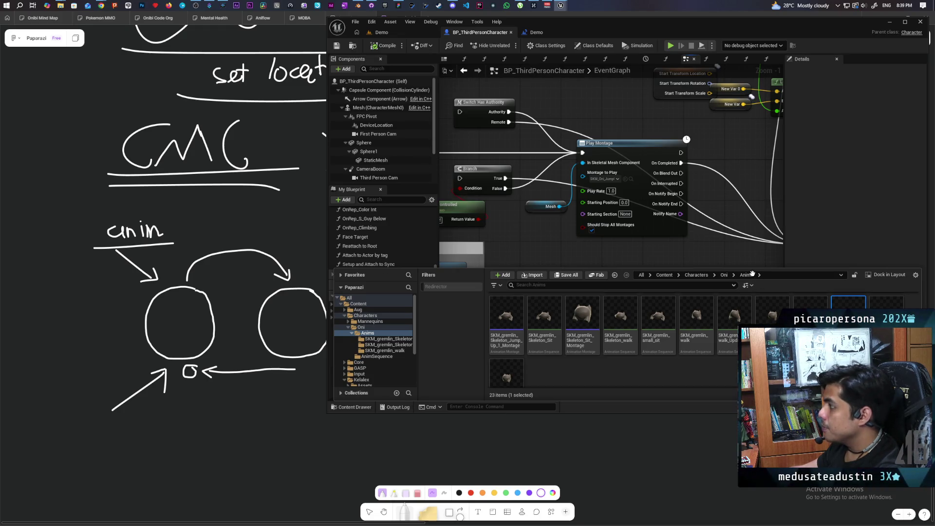
double_click(847, 316)
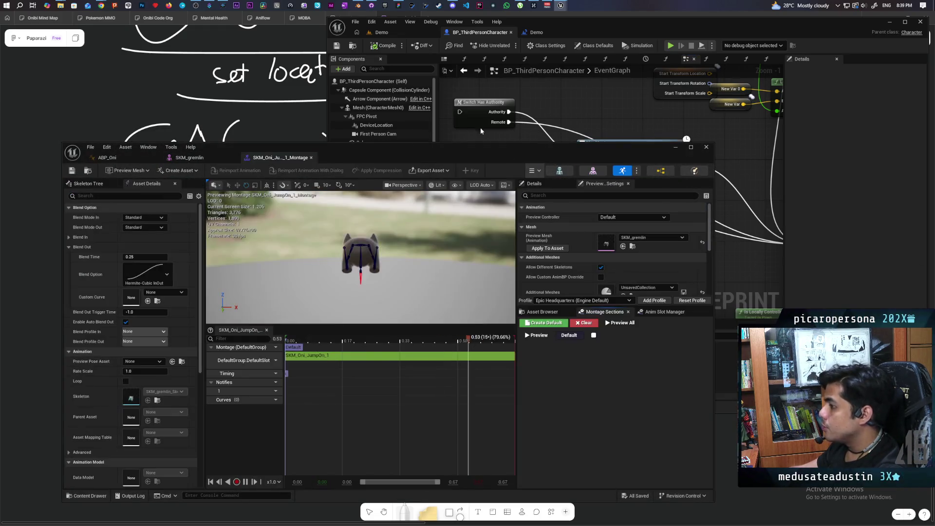
- Disable Enable Auto Blend Out and add a Montage Notify to the Notifies track
click(125, 323)
drag(422, 158, 469, 90)
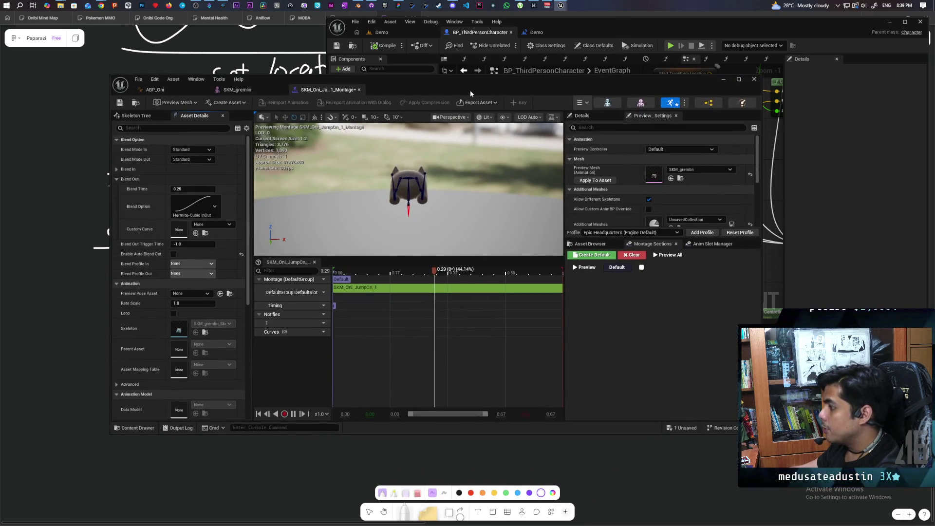
right_click(429, 320)
mouse_move(474, 338)
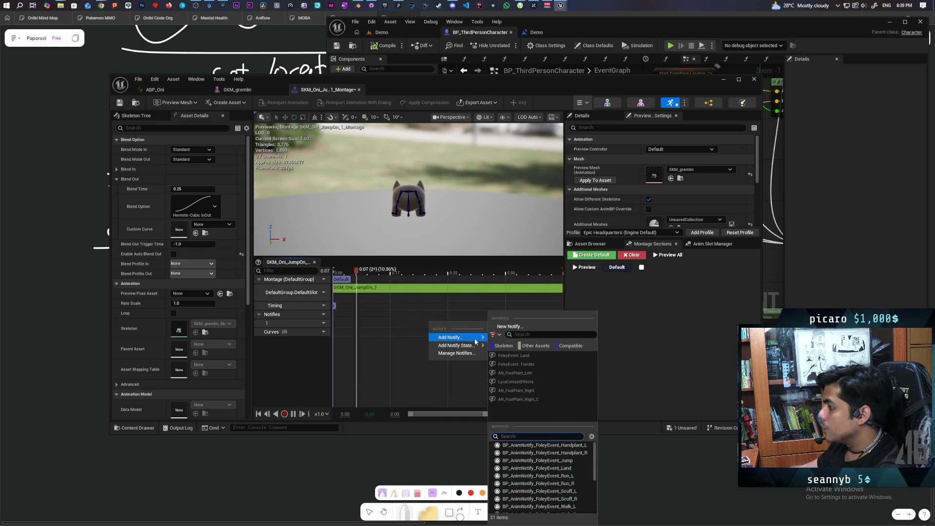
scroll(563, 480, down, 3)
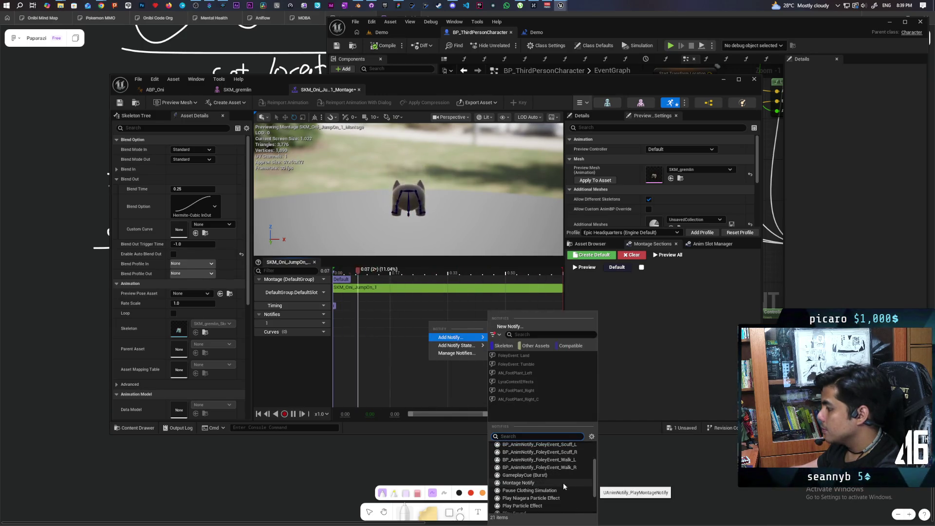
click(563, 483)
- Move the Montage Notify to the end of the montage, then save and close it
drag(436, 323, 550, 323)
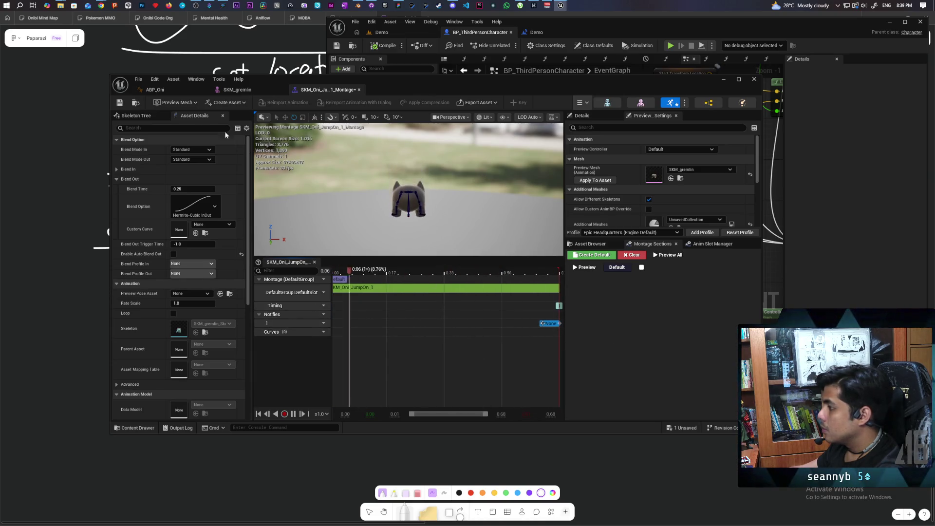
key(ctrl+s)
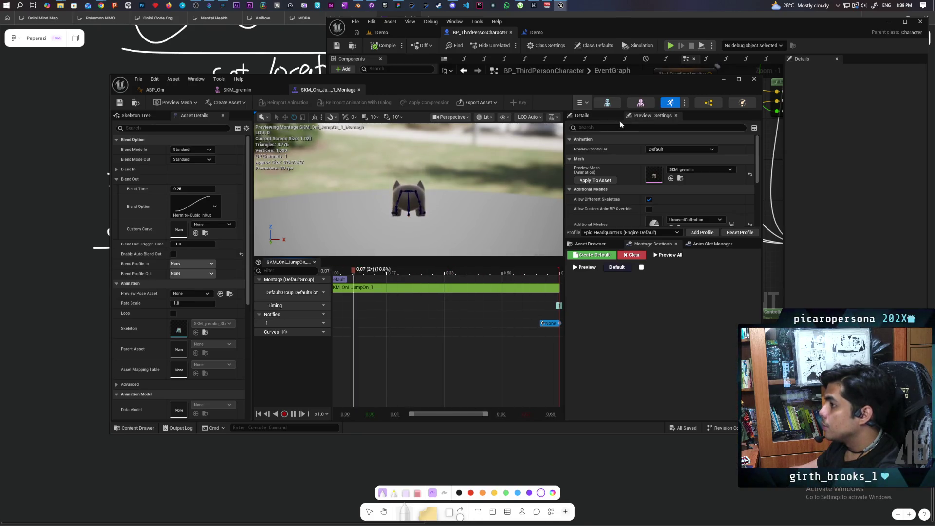
click(753, 79)
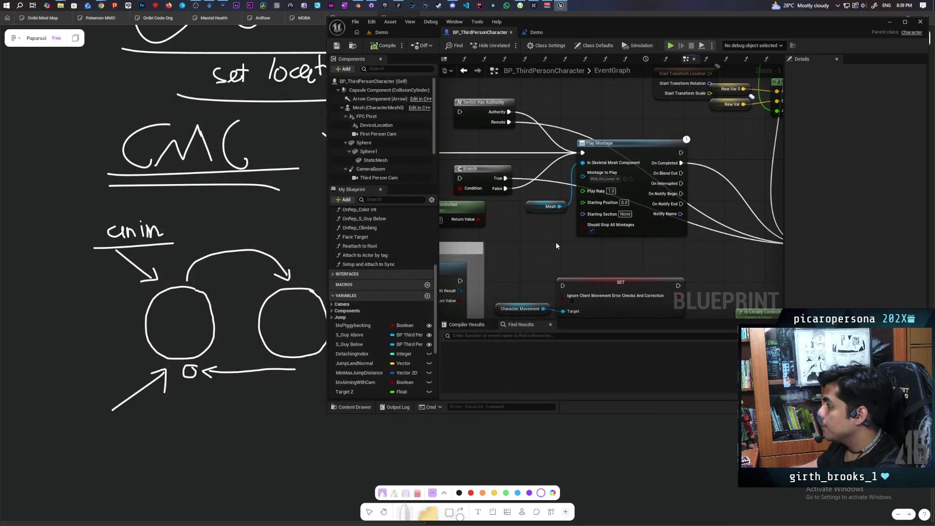
- Rewire the authority switch from Play Montage's On Completed pin to On Notify Begin
scroll(556, 241, down, 2)
drag(652, 242, 553, 242)
scroll(549, 178, up, 1)
mouse_move(549, 178)
mouse_down()
mouse_move(565, 221)
mouse_move(560, 201)
mouse_up()
click(558, 178)
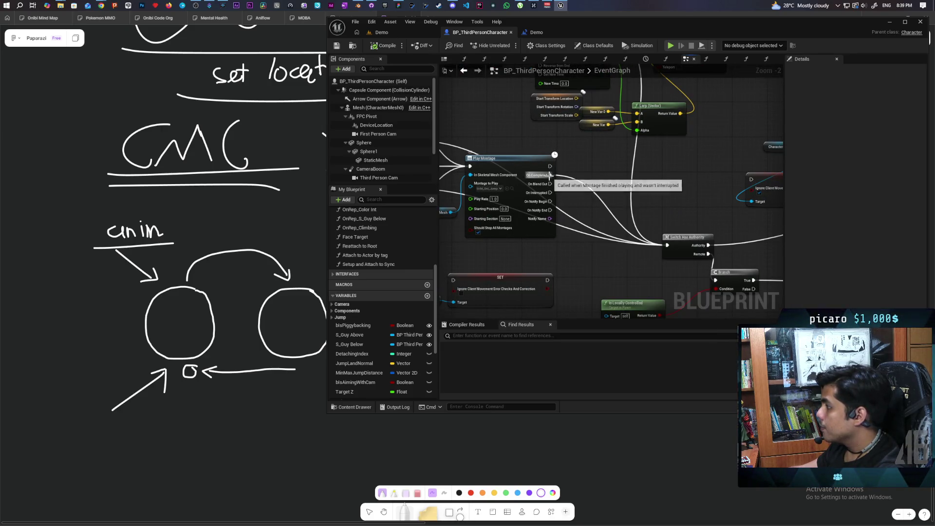
mouse_move(550, 175)
mouse_down()
mouse_move(564, 191)
mouse_move(559, 168)
mouse_move(550, 201)
mouse_up()
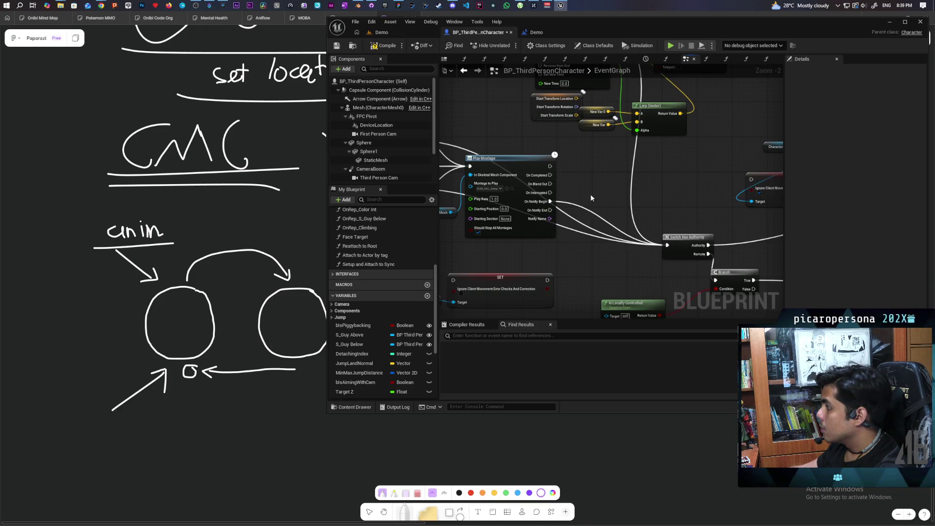
- Save the character Blueprint and start a multiplayer play session in the Demo level
key(ctrl+s)
click(419, 32)
click(508, 46)
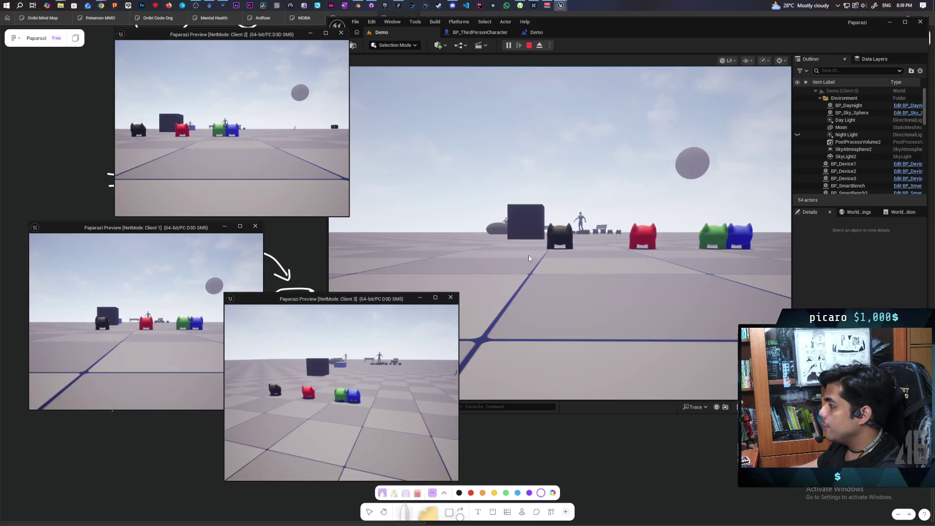
- Move the black Oni up to the red one and away, then stop the session
click(528, 255)
key(w)
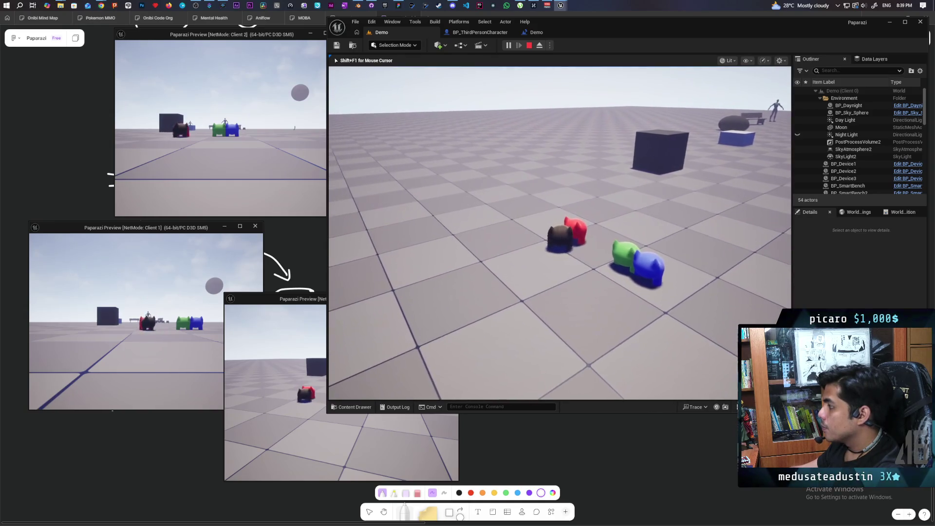
key(w)
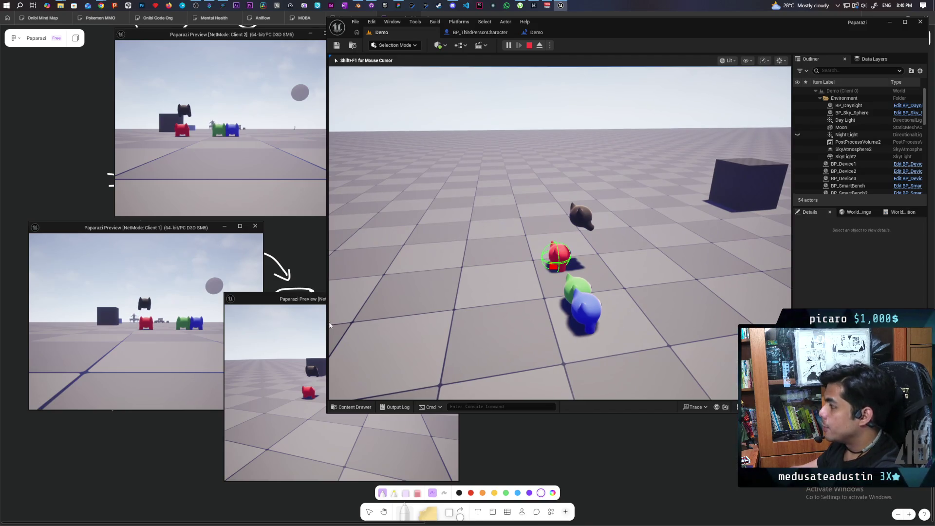
key(Escape)
click(467, 34)
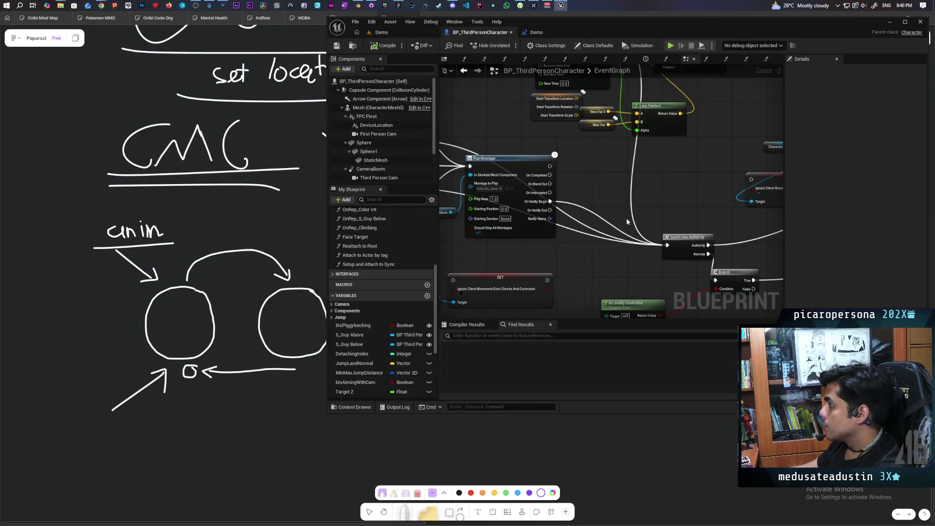
scroll(605, 155, down, 3)
scroll(605, 155, up, 3)
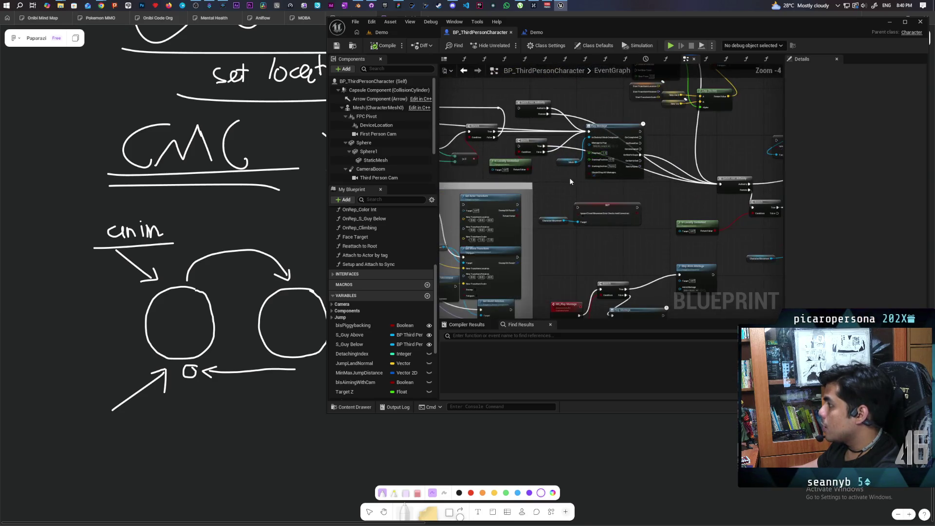
drag(571, 151, 572, 180)
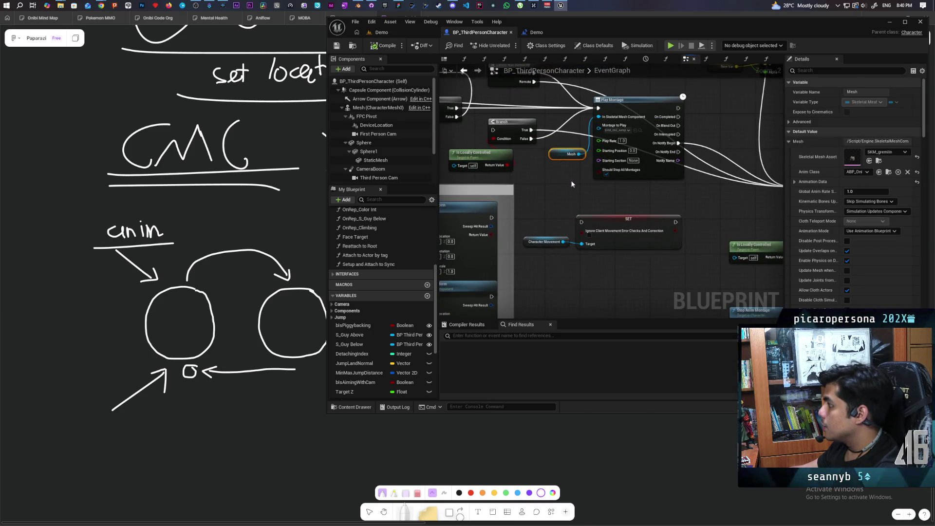
scroll(572, 184, down, 3)
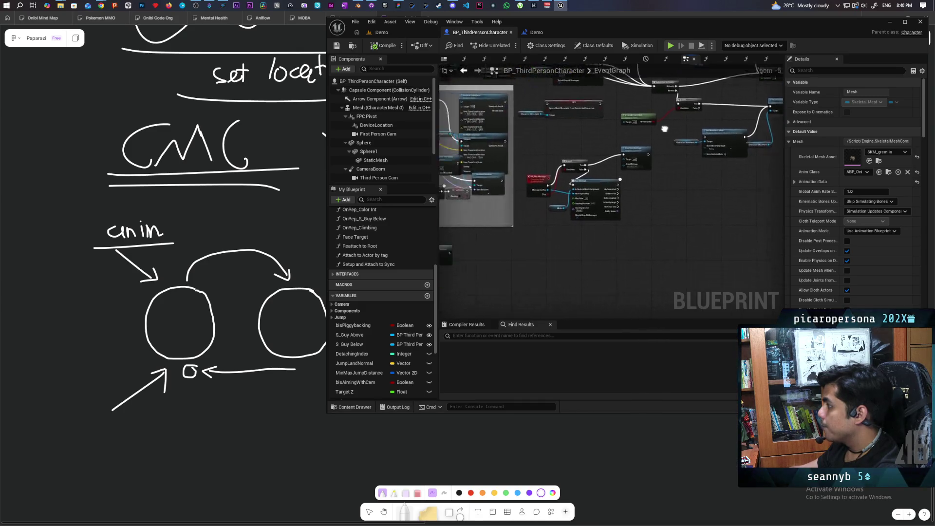
scroll(569, 213, up, 3)
mouse_move(570, 213)
mouse_down()
mouse_move(643, 146)
mouse_move(621, 207)
mouse_move(529, 210)
mouse_up()
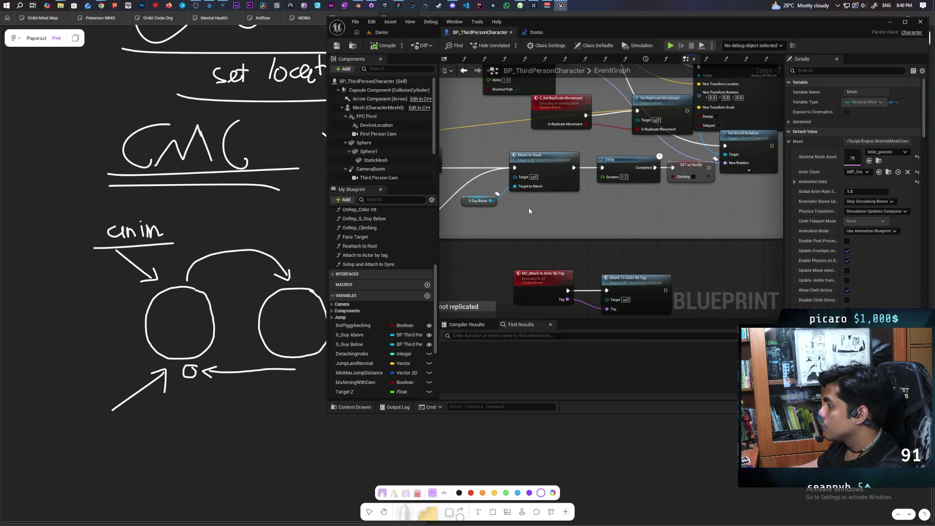
drag(551, 157, 551, 158)
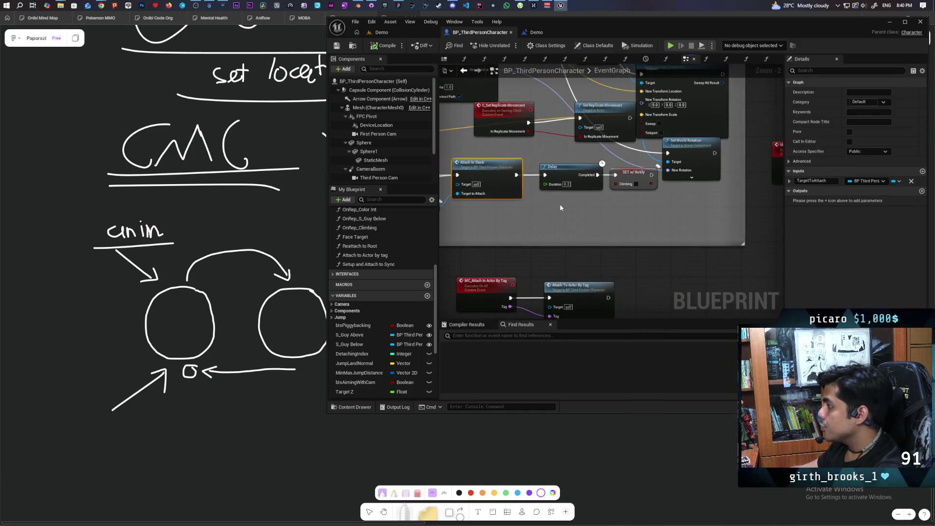
mouse_move(598, 217)
mouse_down()
mouse_move(565, 258)
mouse_move(613, 233)
mouse_move(632, 248)
mouse_move(499, 242)
mouse_move(617, 226)
mouse_move(598, 226)
mouse_up()
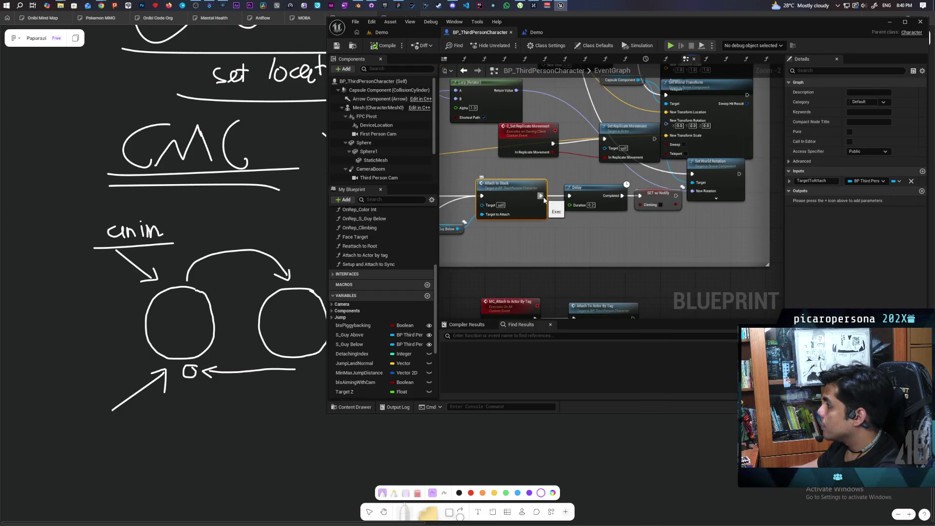
drag(541, 196, 574, 243)
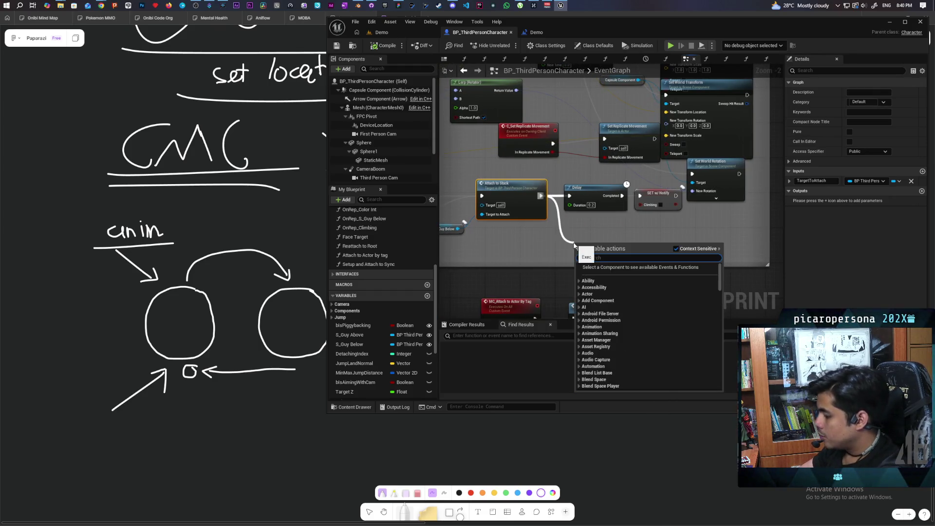
- Search the action menu for 'mc play mo' and place an MC Play Montage node
text(play)
key(BackSpace)
key(BackSpace)
key(BackSpace)
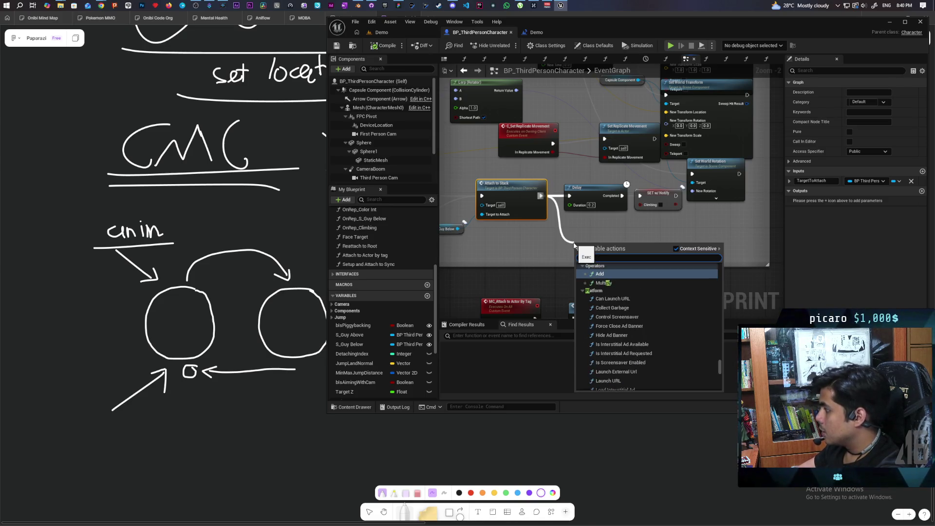
text(m)
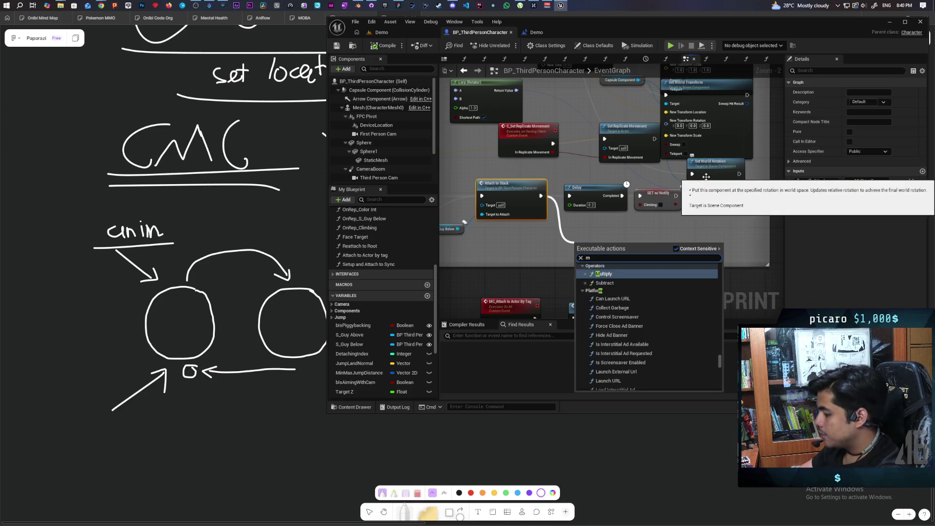
text(c play anim)
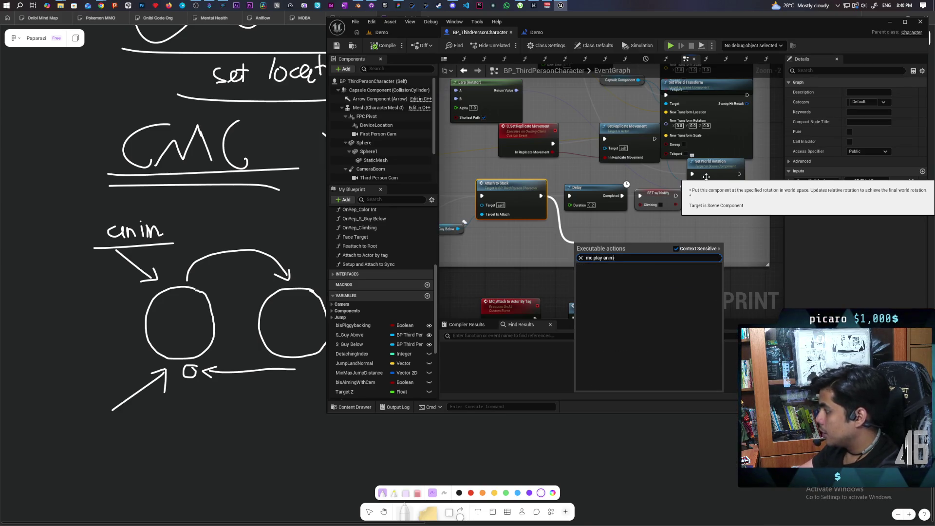
key(BackSpace)
key(BackSpace)
key(BackSpace)
key(BackSpace)
text(mont)
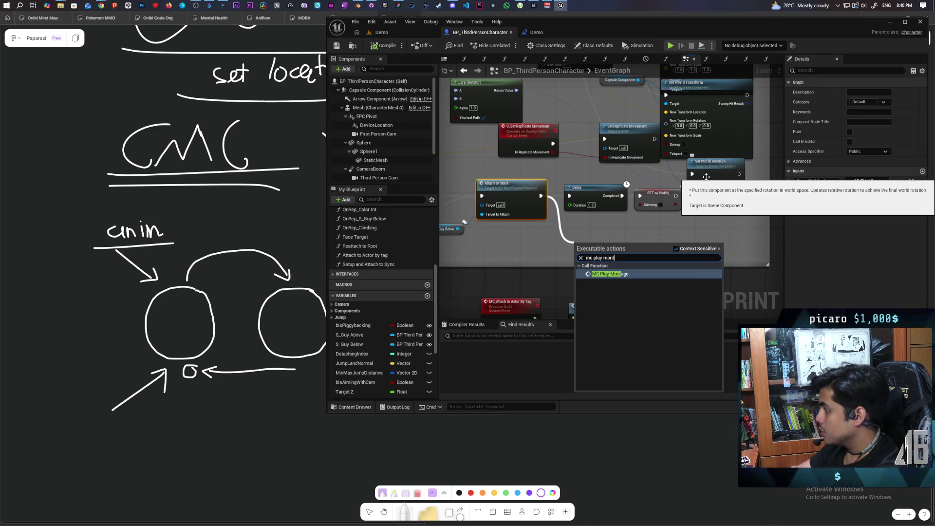
key(Return)
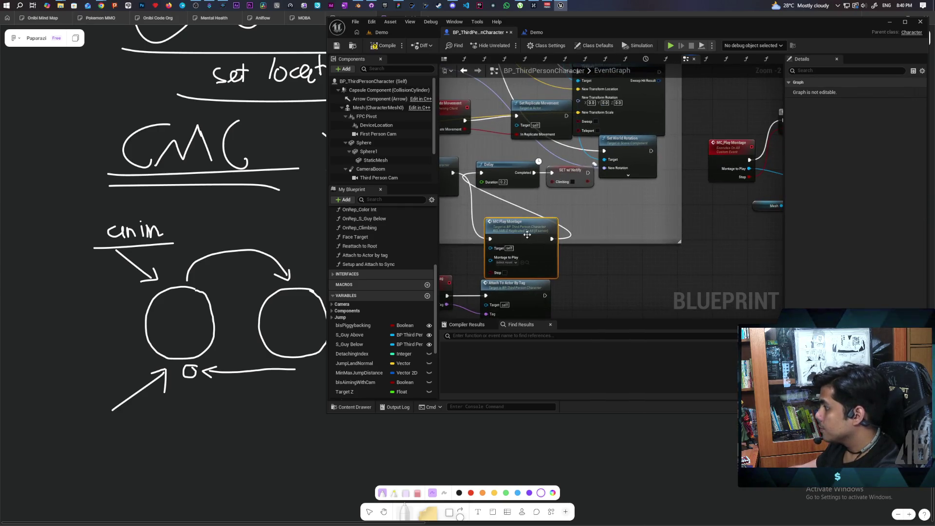
- Reposition the MC Play Montage node and tick its Stop option
drag(527, 235, 513, 211)
click(492, 246)
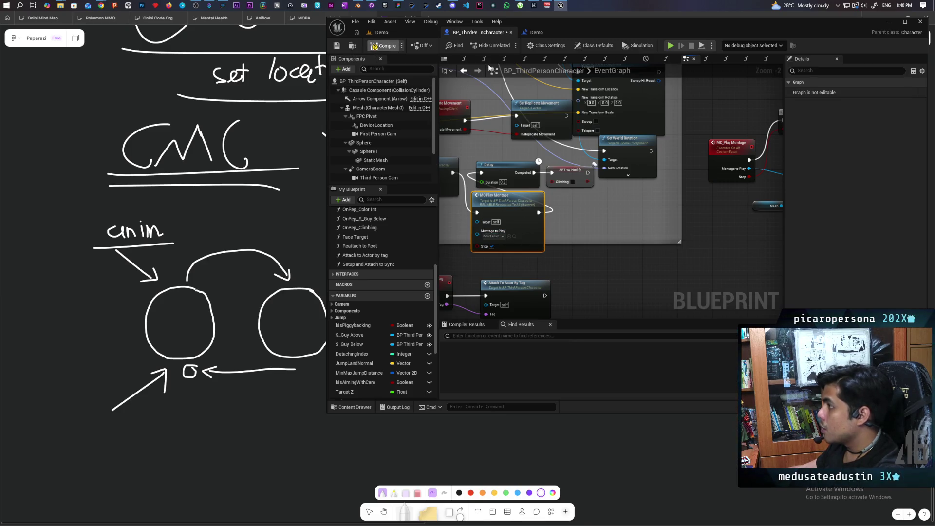
click(398, 32)
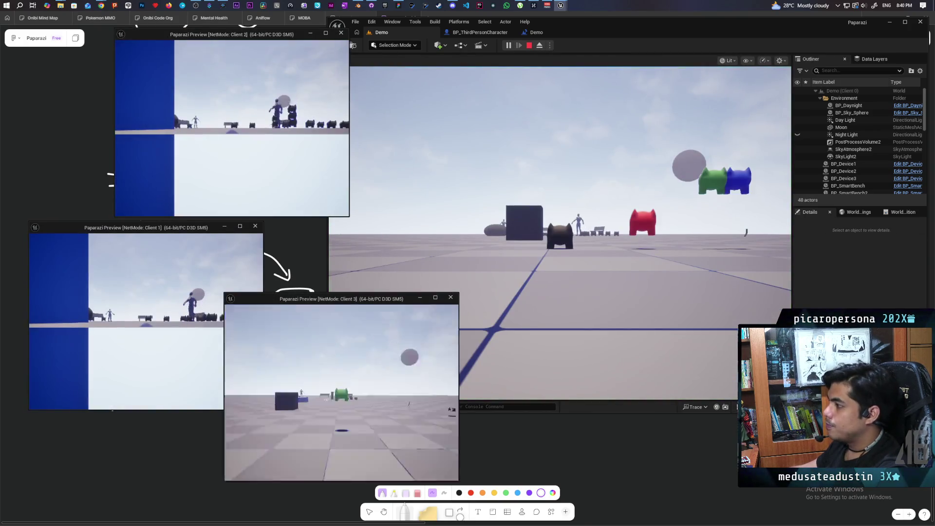
- Walk the black cat to the red cat, sliding it on and off repeatedly
key(alt+Tab)
key(w)
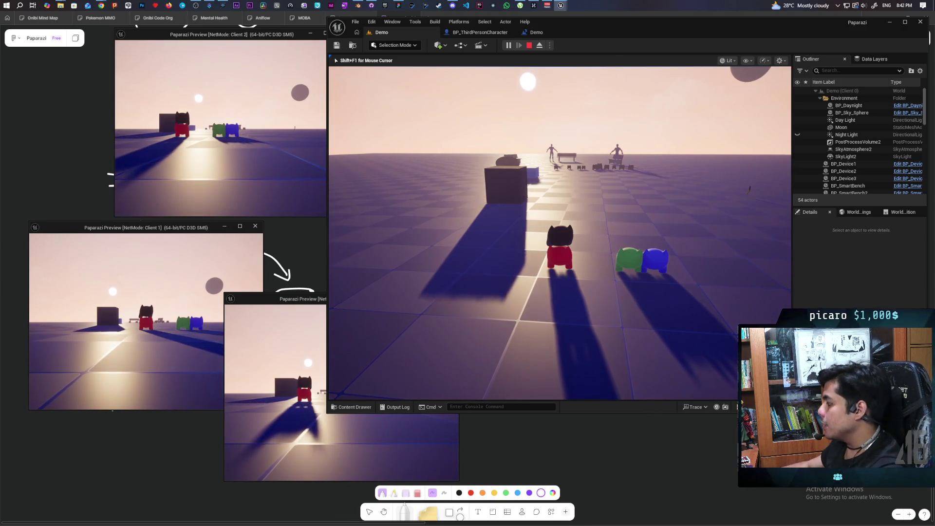
key(a)
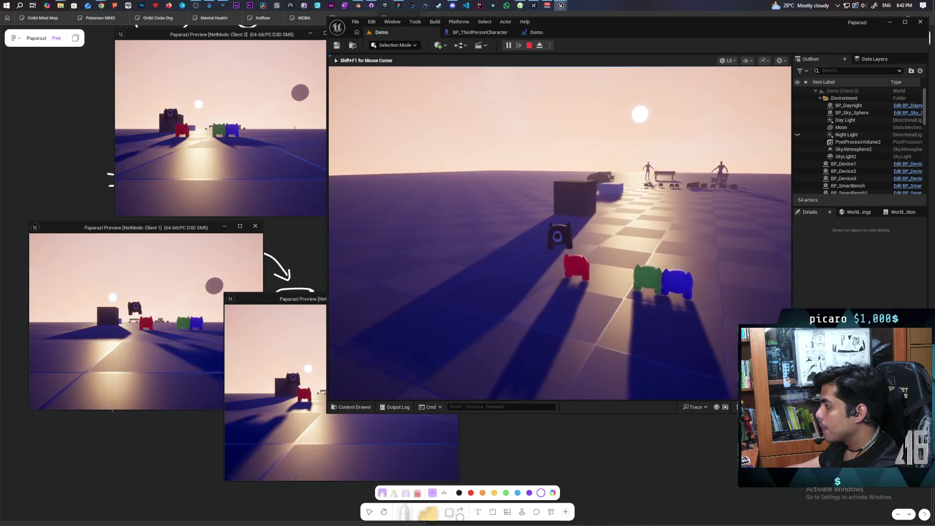
key(d)
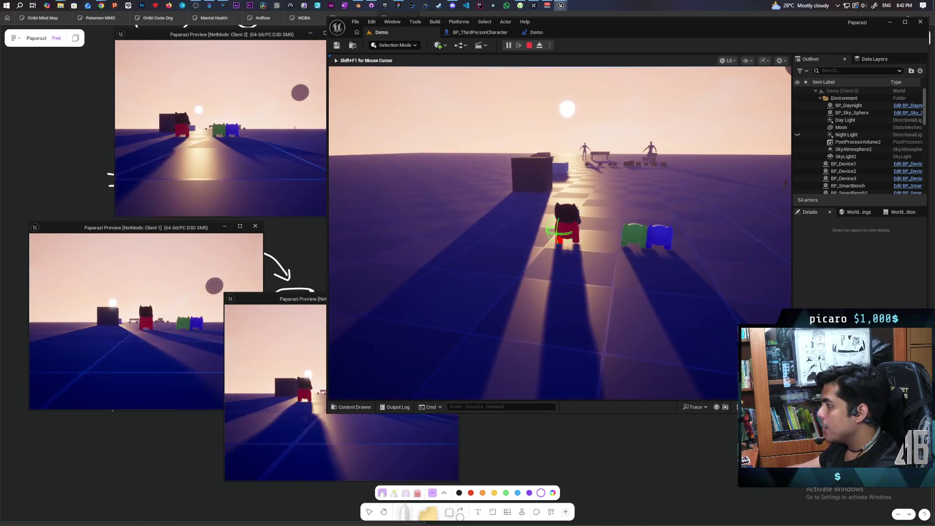
key(a)
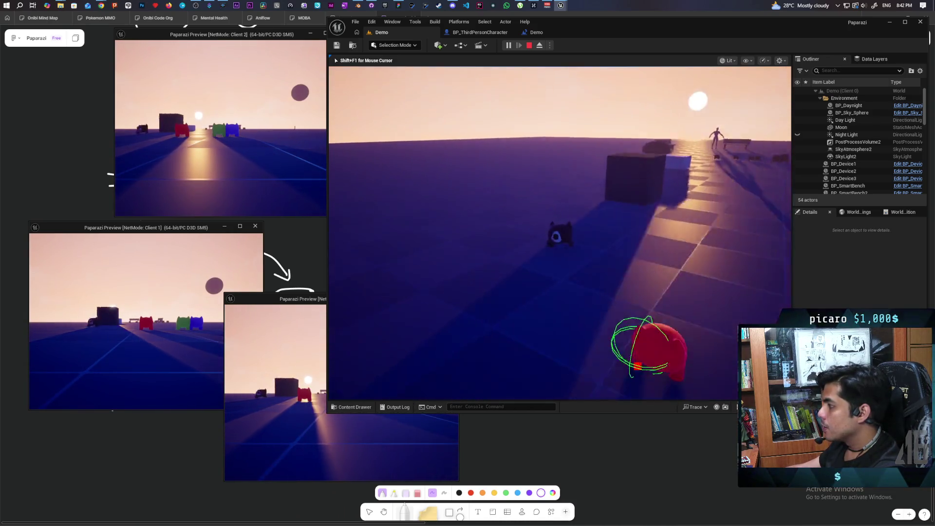
key(d)
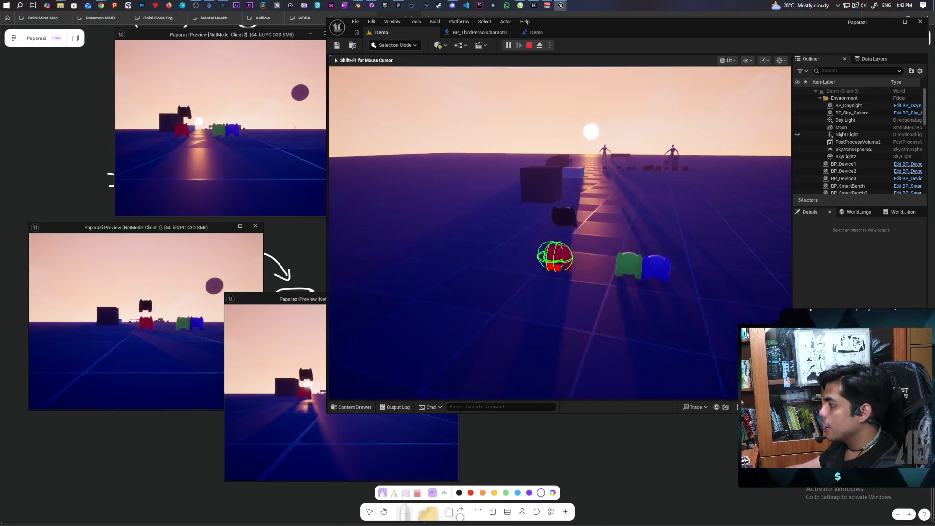
key(a)
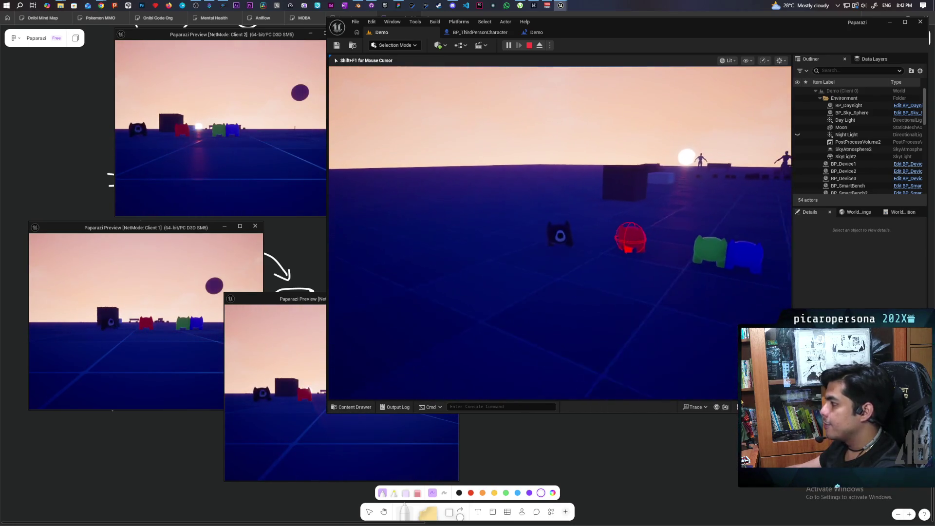
- Jump the black cat onto the red cat to stack it, then stop the session
key(space)
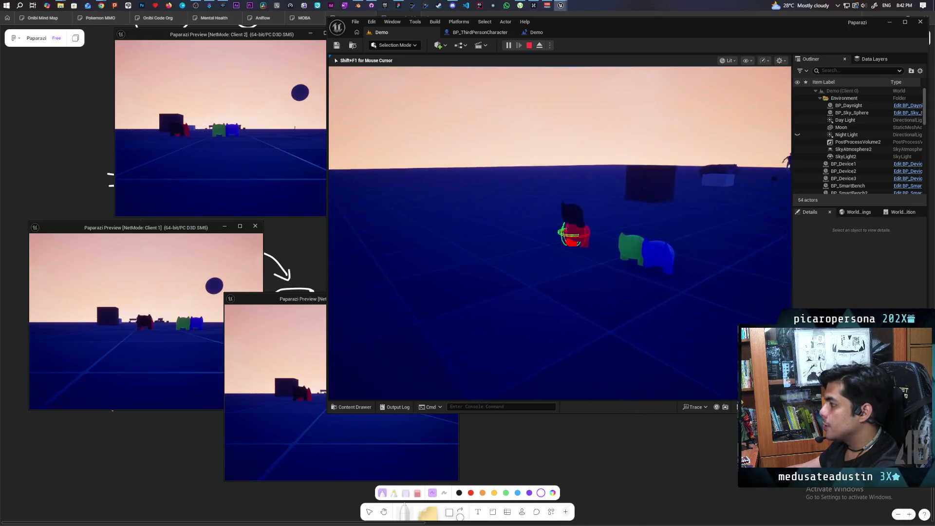
key(s)
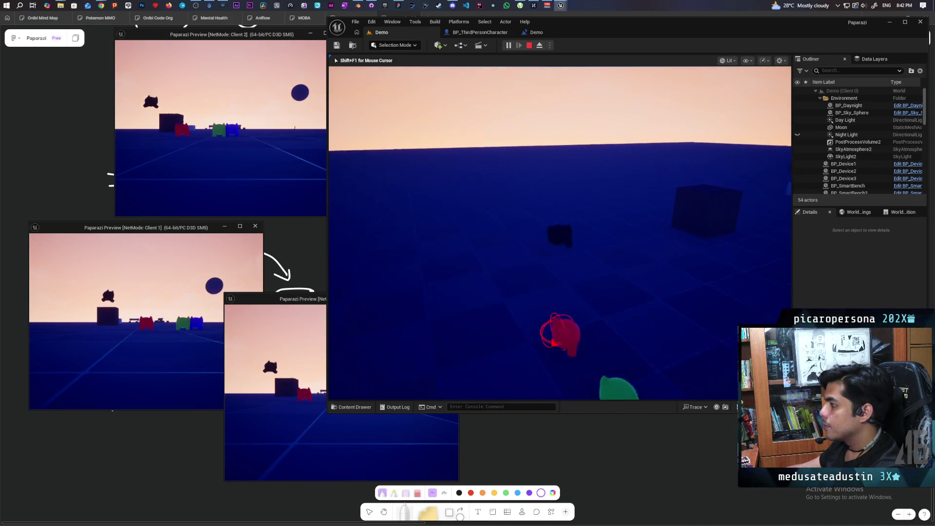
key(w)
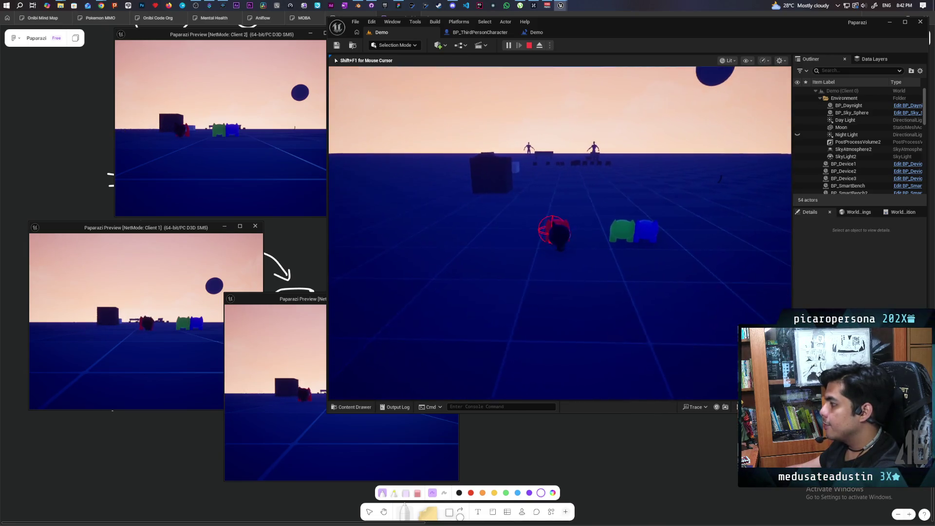
key(w)
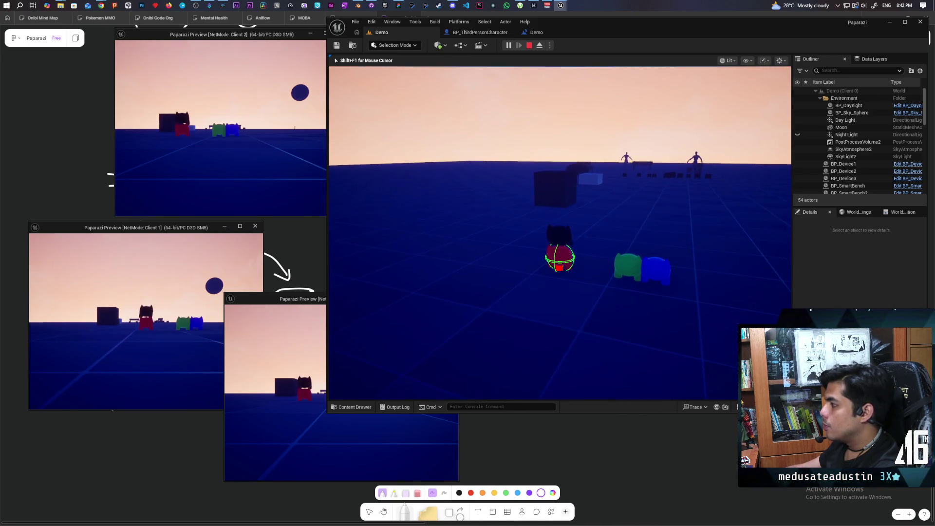
key(space)
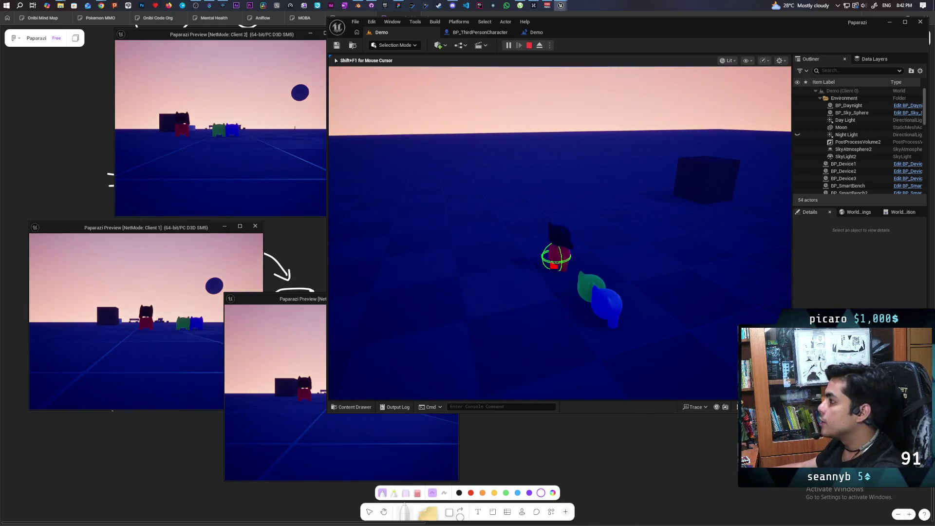
key(Escape)
click(302, 448)
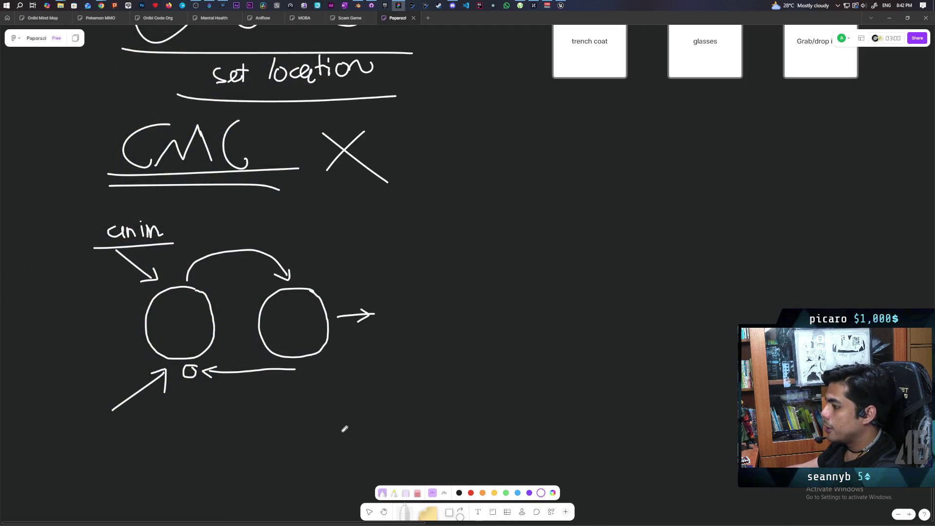
- Draw a circle at the end of the curved arrow on the whiteboard
scroll(400, 339, left, 10)
scroll(687, 280, left, 2)
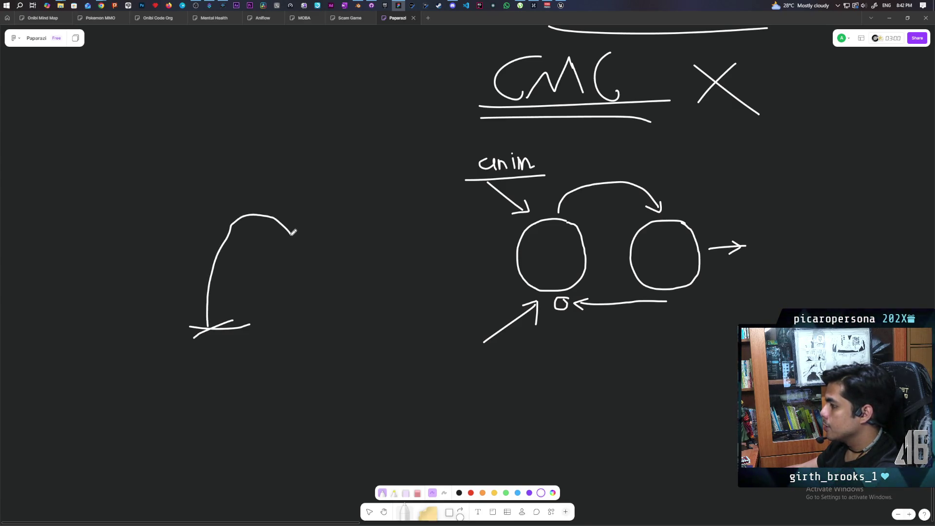
mouse_move(273, 235)
mouse_down()
mouse_move(311, 272)
mouse_move(315, 220)
mouse_up()
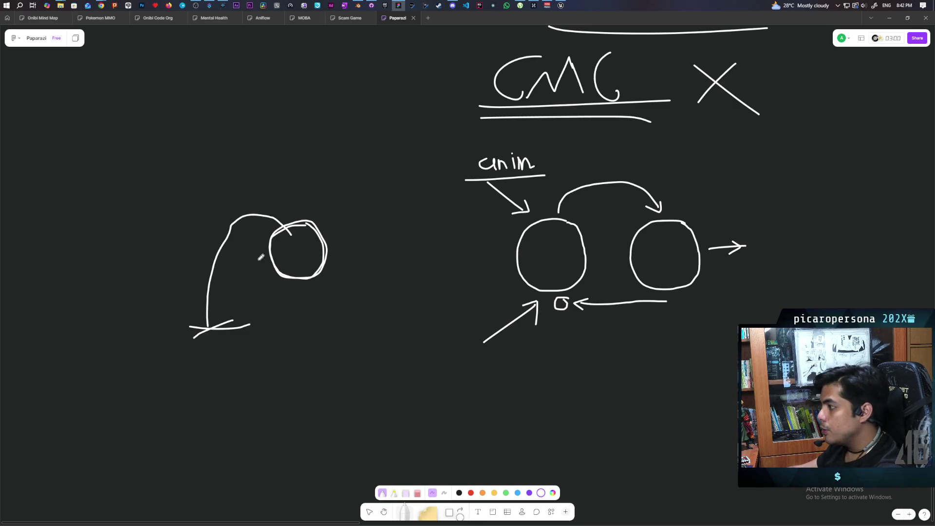
- Cross out the arrowhead into the right circle and draw a new curve up-right
scroll(607, 238, right, 2)
scroll(607, 238, up, 1)
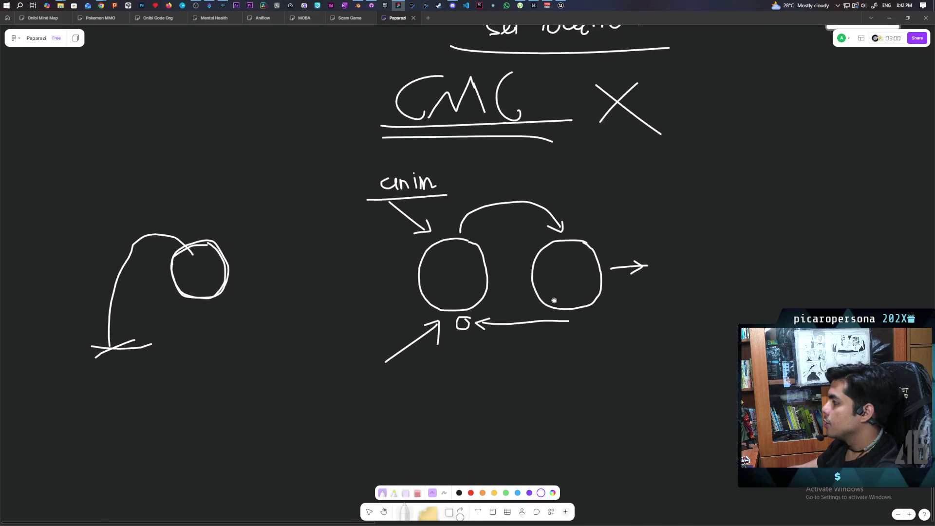
drag(585, 222, 524, 248)
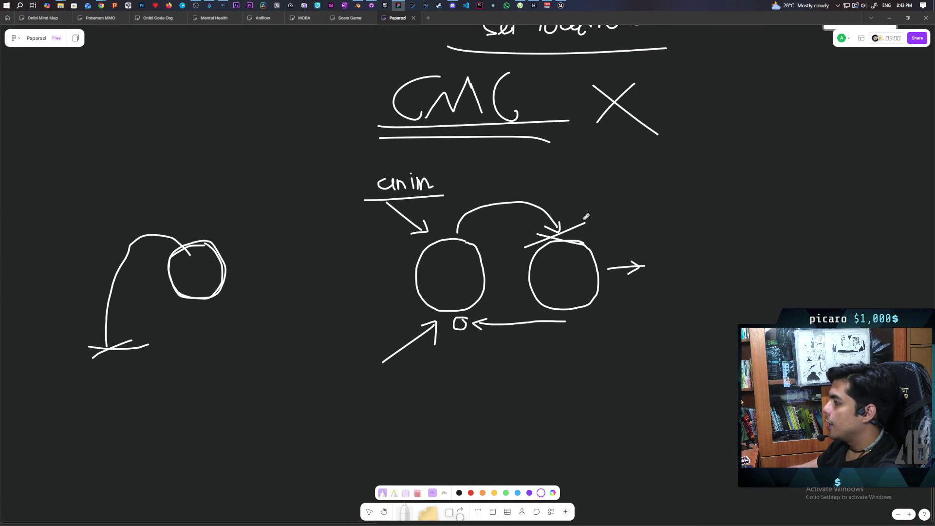
drag(563, 222, 650, 168)
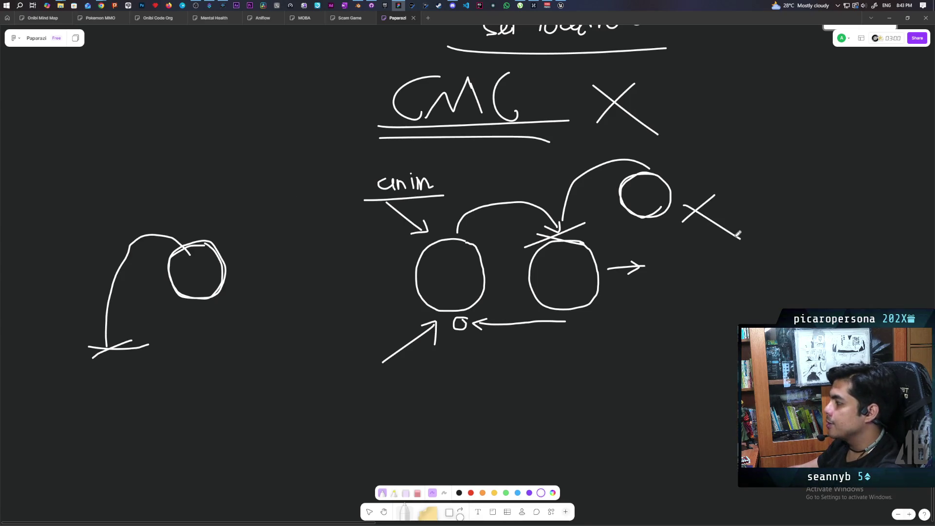
scroll(663, 274, right, 1)
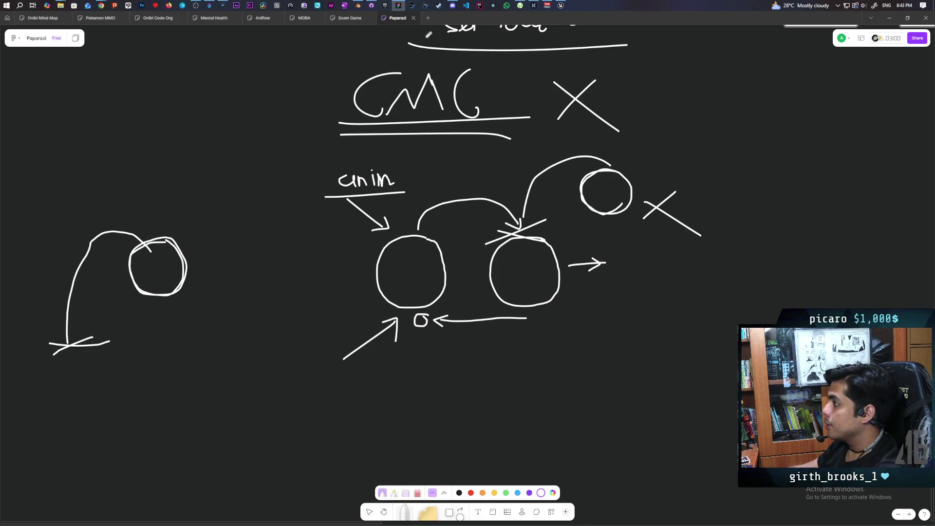
click(561, 6)
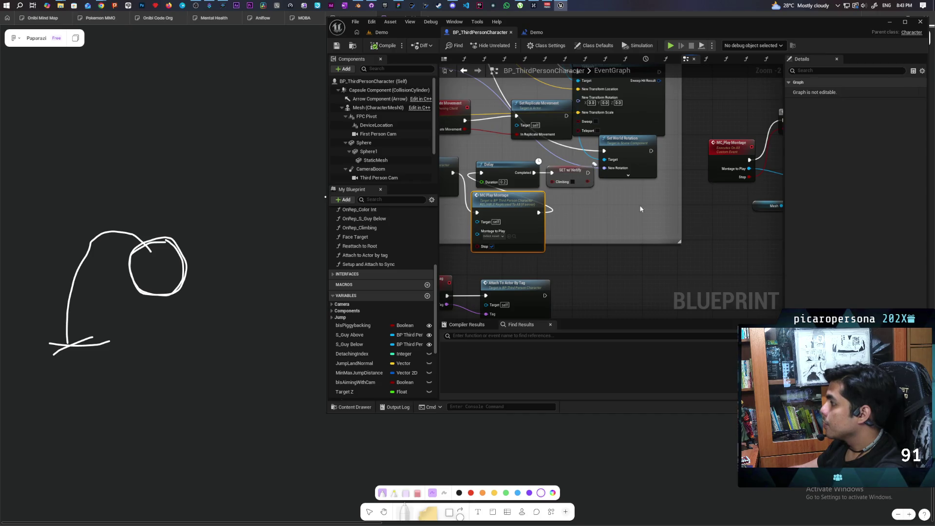
- Position the MC Play Montage node beside the S_Attach to Stack event
mouse_move(640, 208)
mouse_down()
mouse_move(566, 196)
mouse_move(729, 214)
mouse_up()
mouse_move(720, 176)
mouse_down()
mouse_move(711, 188)
mouse_move(659, 197)
mouse_up()
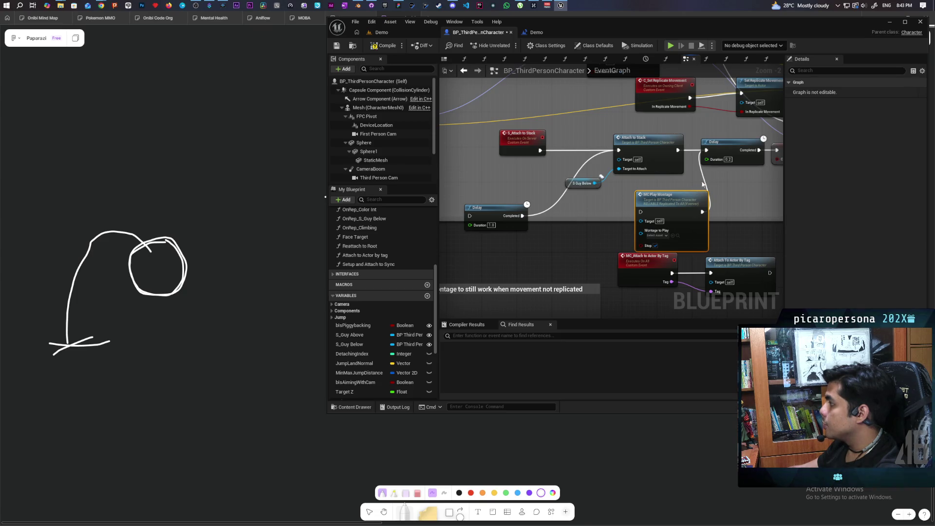
drag(683, 206, 579, 136)
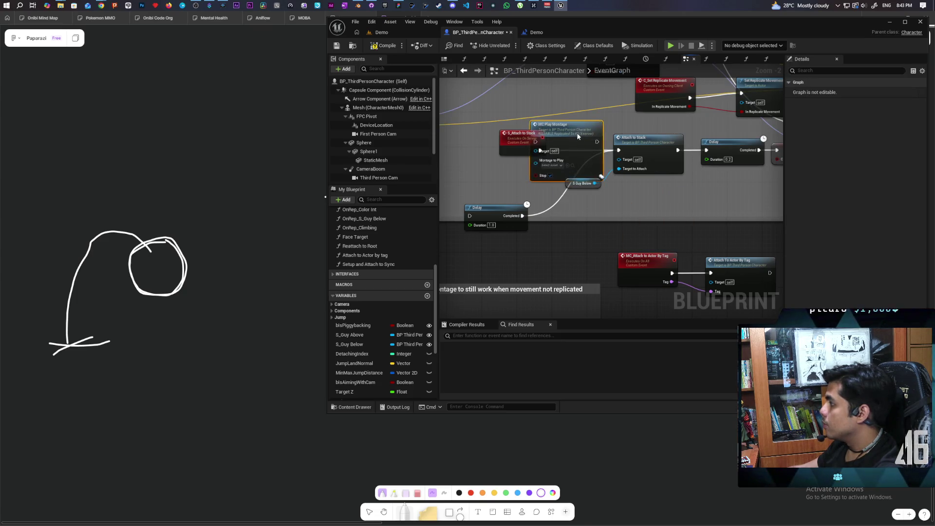
drag(516, 133, 473, 133)
drag(574, 132, 562, 129)
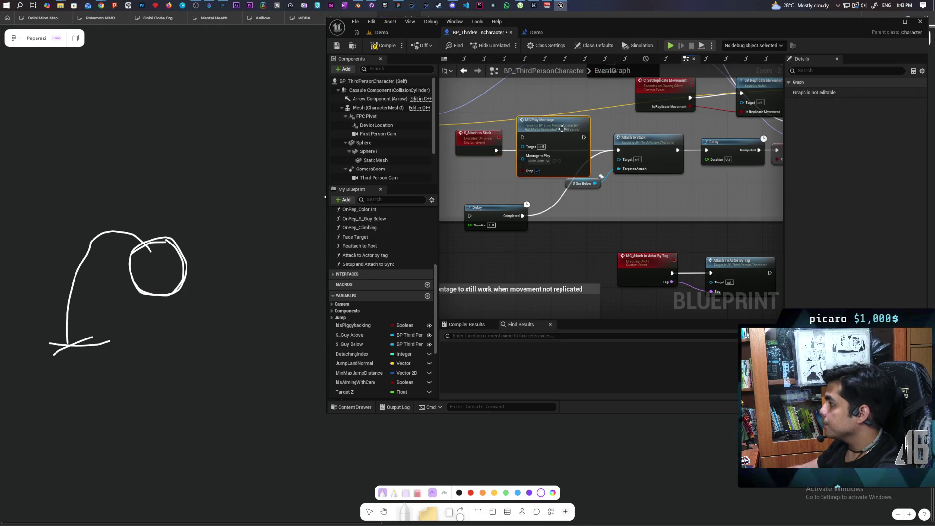
- Wire S_Attach to Stack through MC Play Montage into Attach to Stack, then save
drag(495, 150, 522, 137)
mouse_move(584, 137)
mouse_down()
mouse_move(606, 146)
mouse_move(627, 135)
mouse_up()
key(ctrl+s)
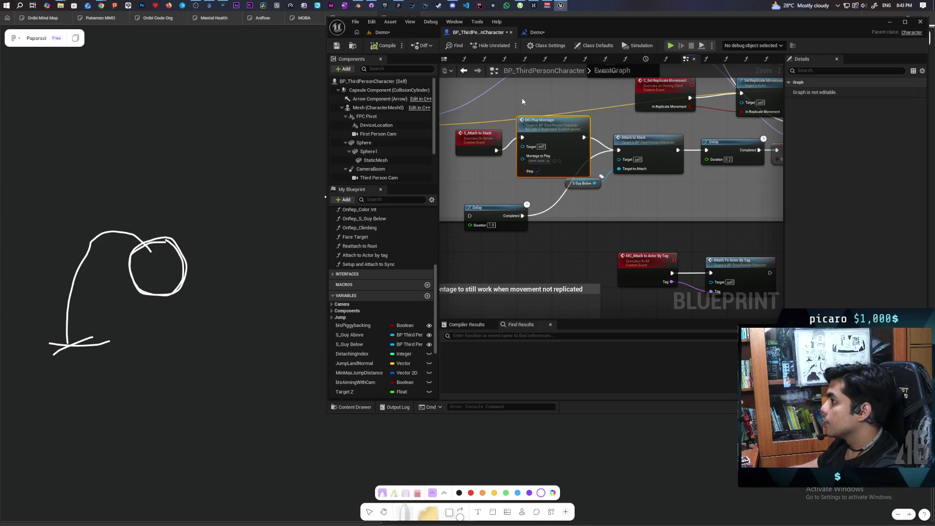
click(407, 31)
click(509, 45)
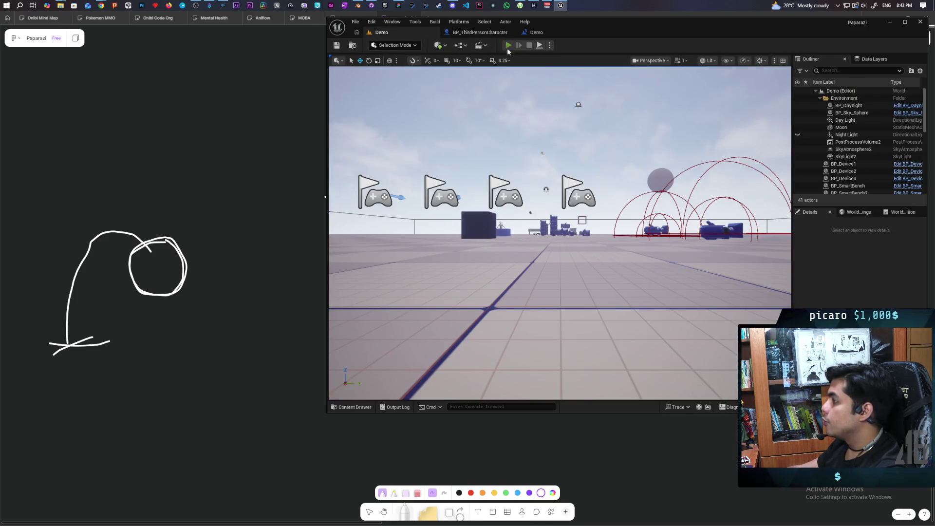
- Walk the dark Oni past the green one and climb onto the red creature
key(alt+Tab)
key(w)
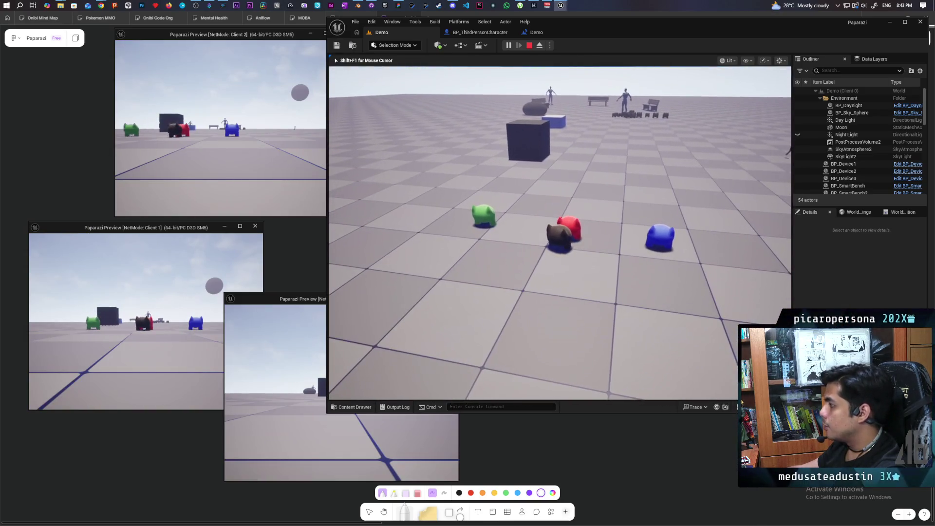
key(w)
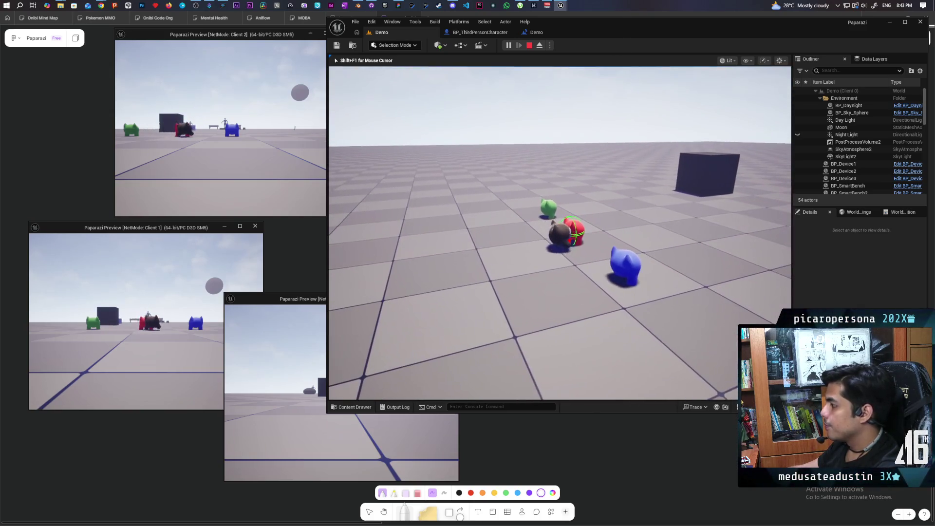
key(d)
key(w)
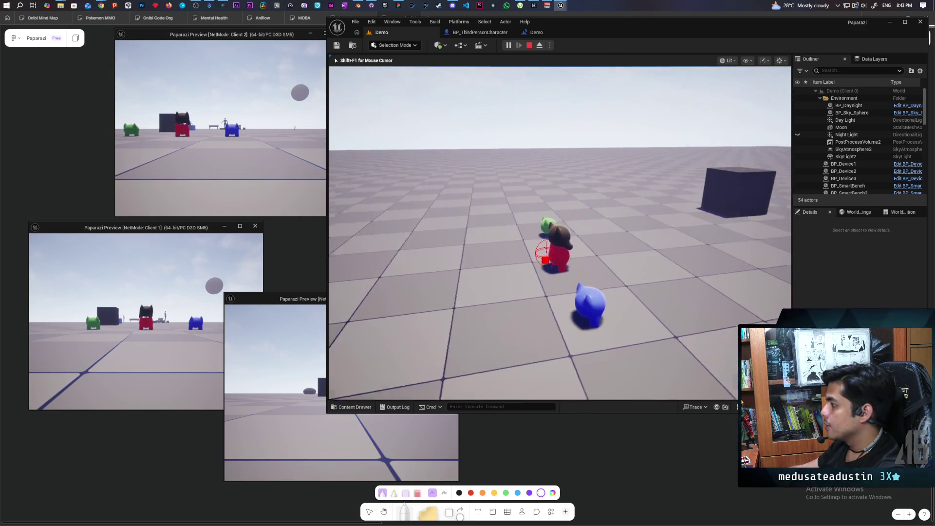
key(d)
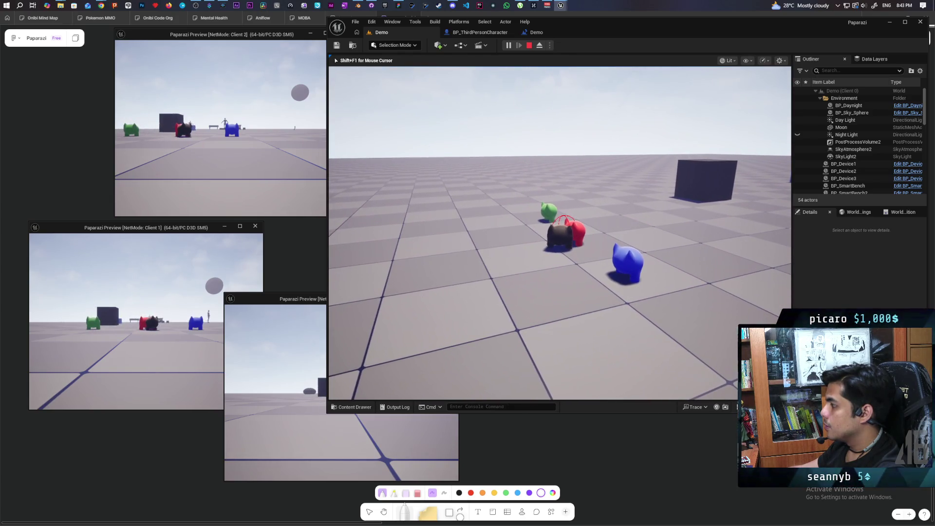
key(a)
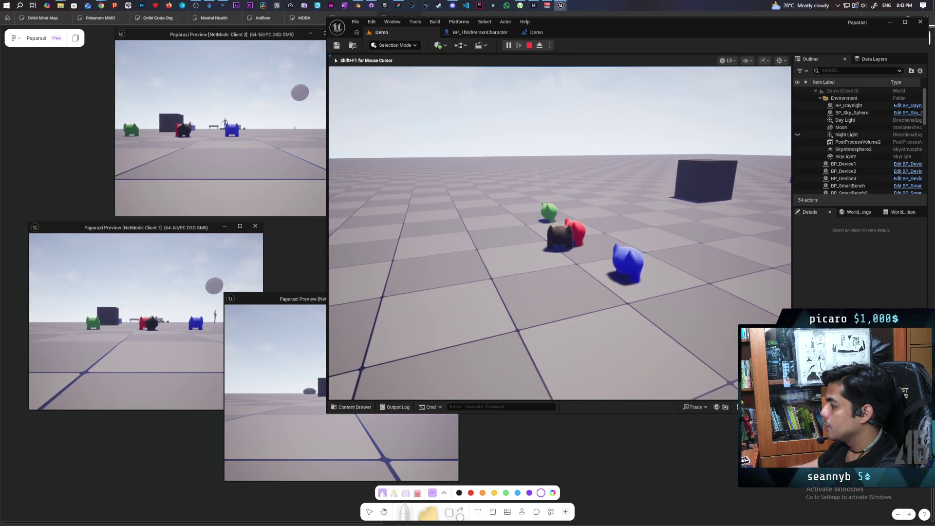
key(a)
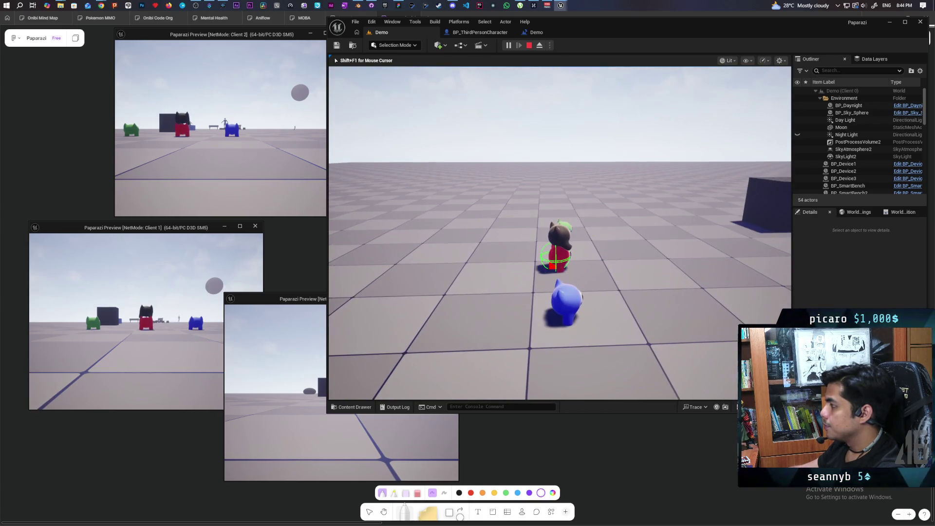
key(d)
- Reposition the dark Oni around the red creature, then stop the session
key(a)
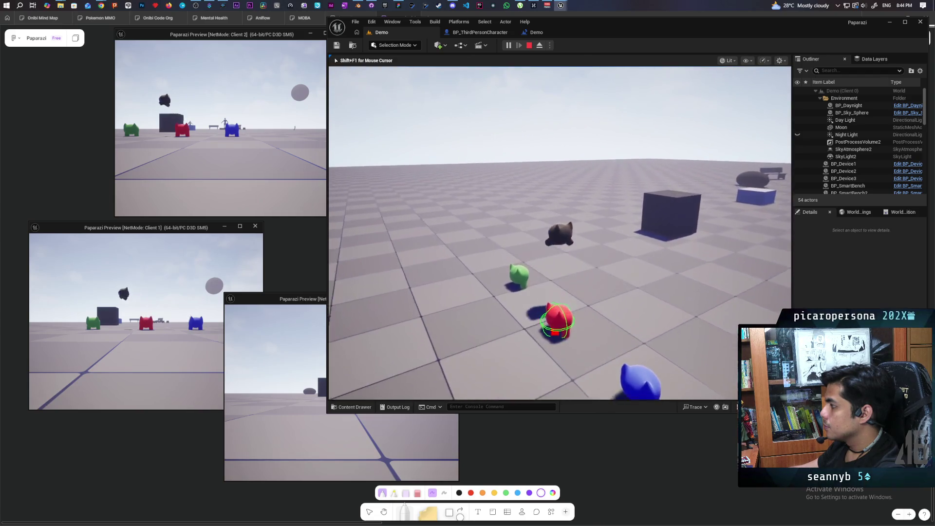
key(a)
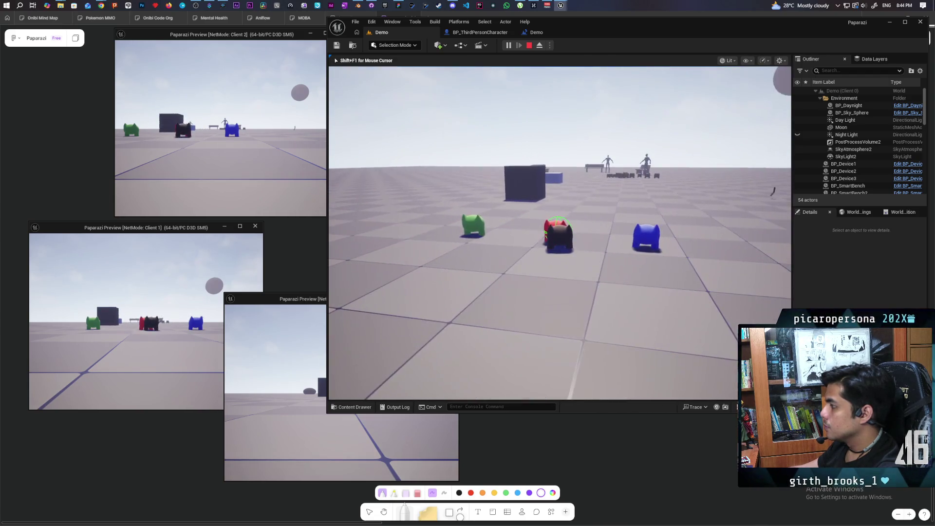
key(w)
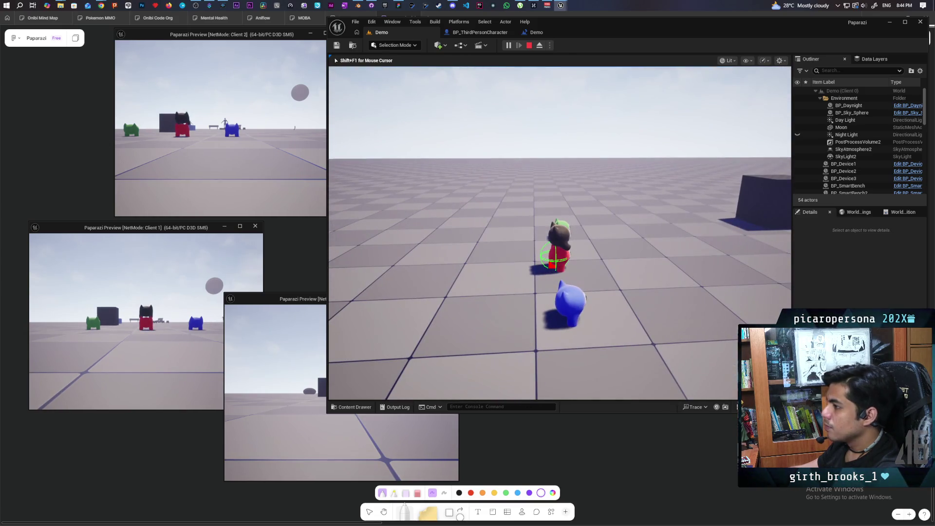
key(d)
key(s)
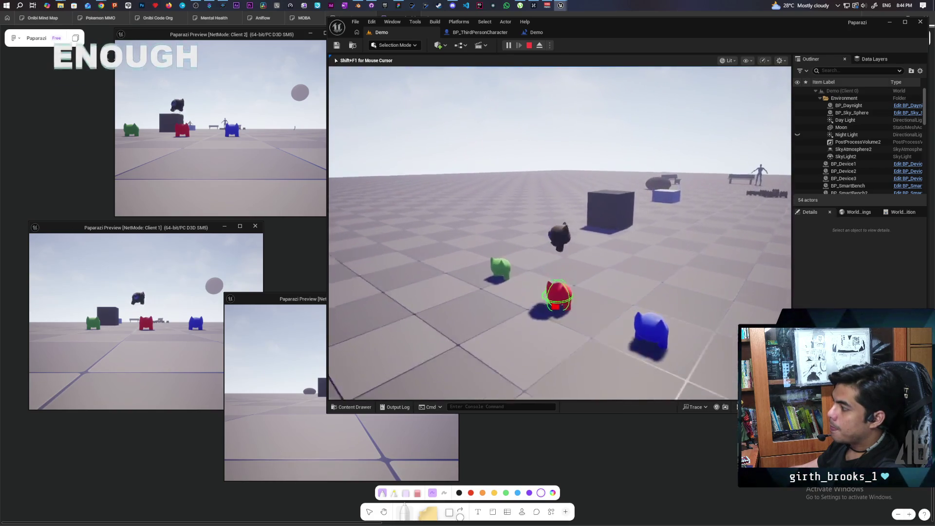
key(w)
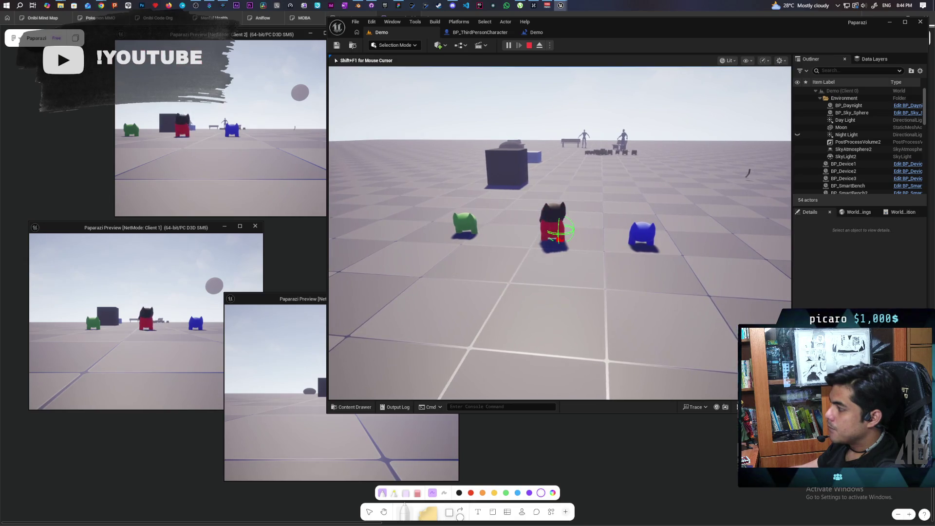
key(Escape)
click(479, 32)
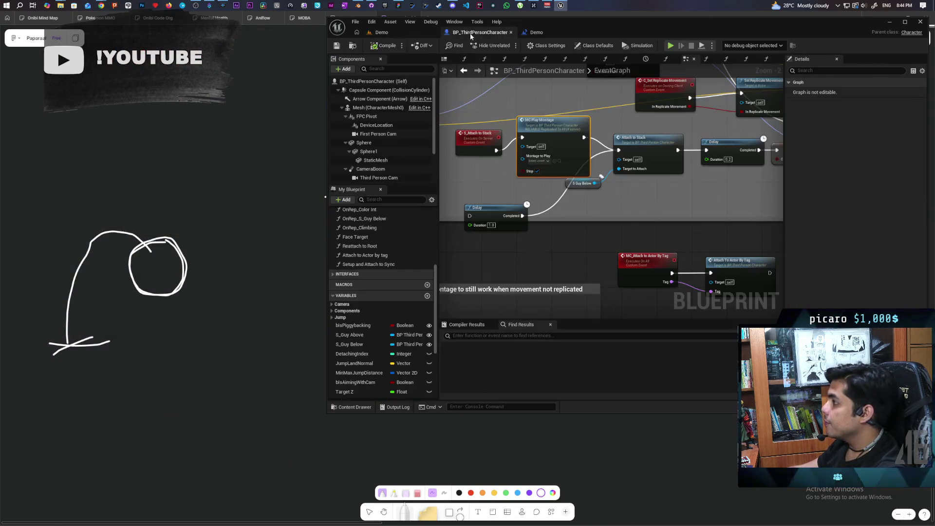
- Break the exec link from S_Attach to Stack to MC Play Montage and return to the Demo level
drag(628, 206, 626, 201)
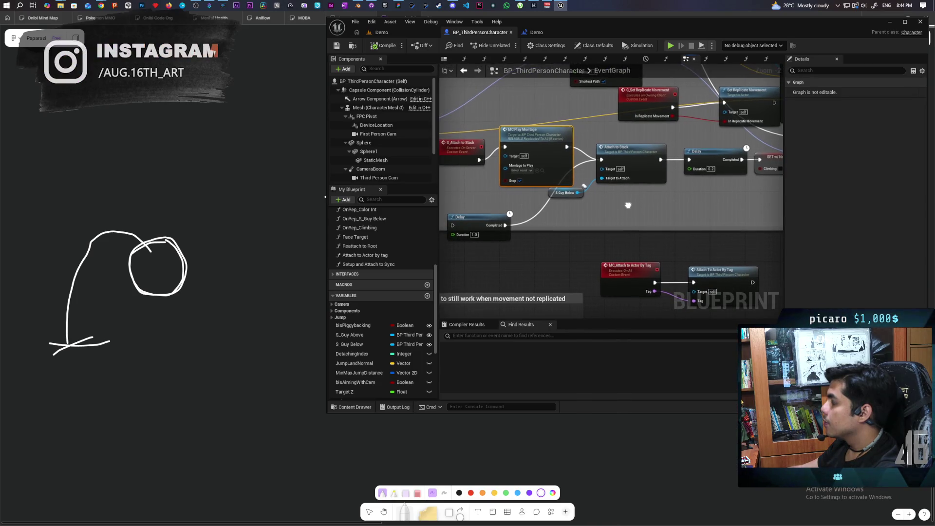
alt+click(479, 162)
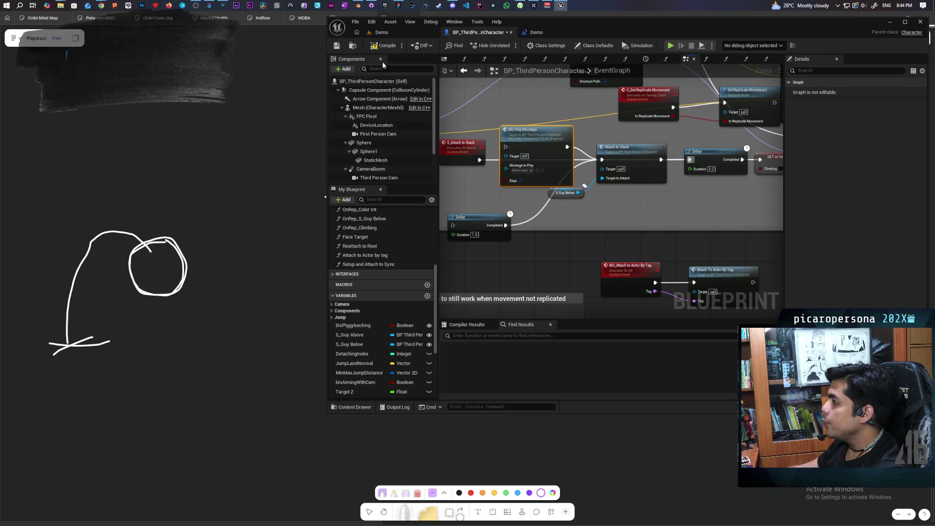
click(398, 34)
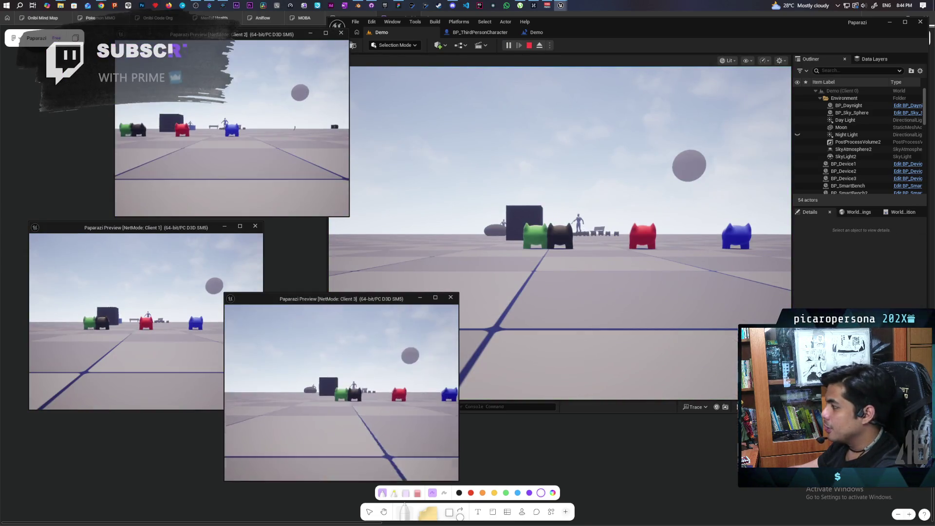
- Walk, turn and jump the cat toward the red and green characters, then stop the session
key(w)
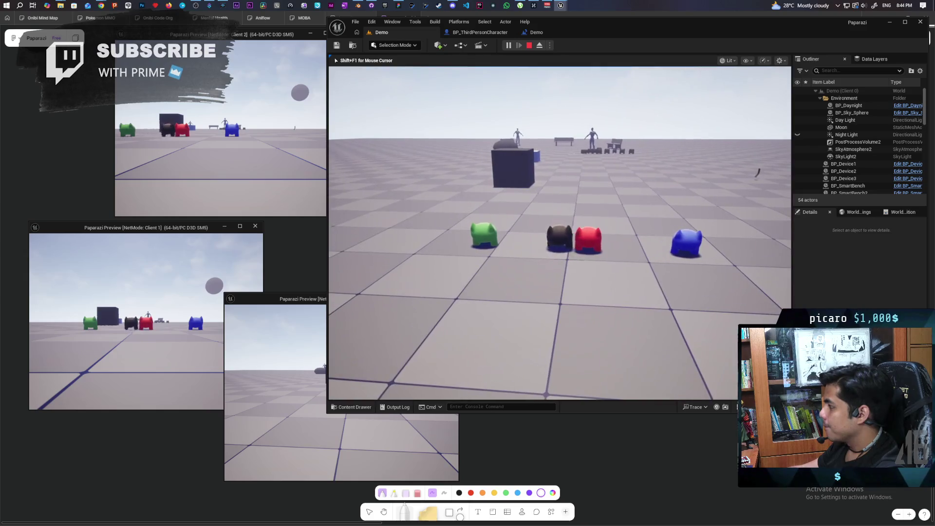
key(a)
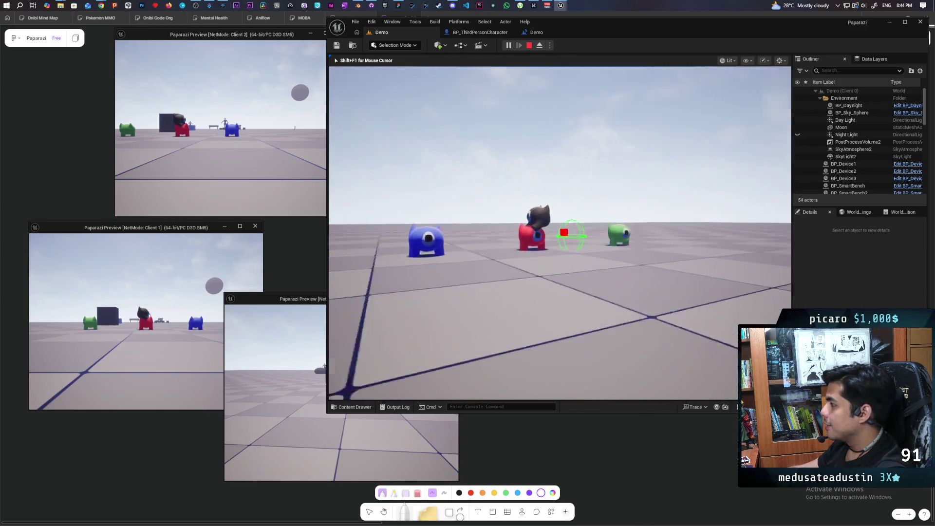
key(space)
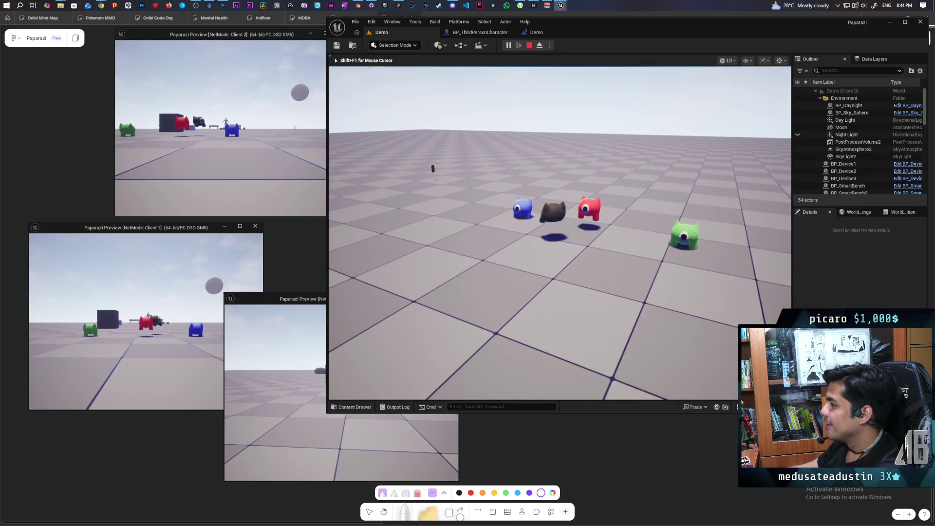
key(Escape)
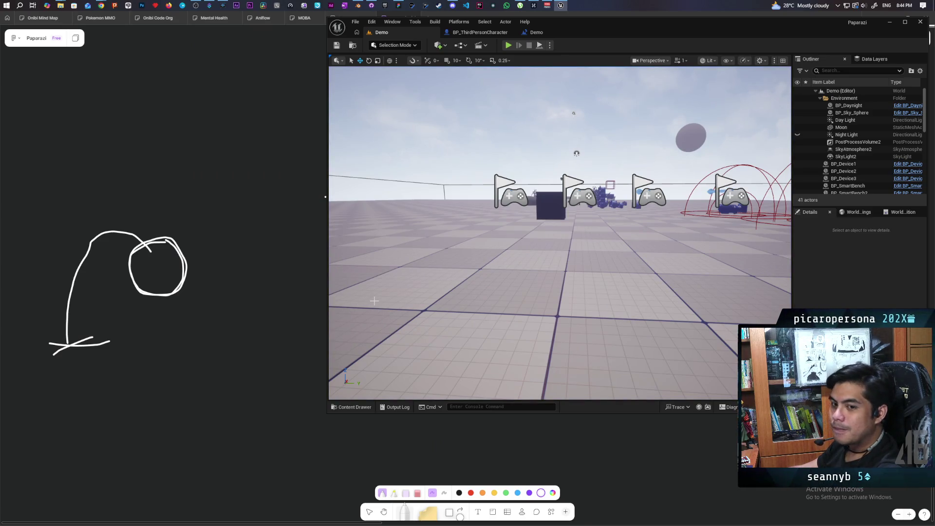
- Frame the Detach from Stack nodes in BP_ThirdPersonCharacter and drag out from Reset Piggybacking Status's exec pin
click(474, 31)
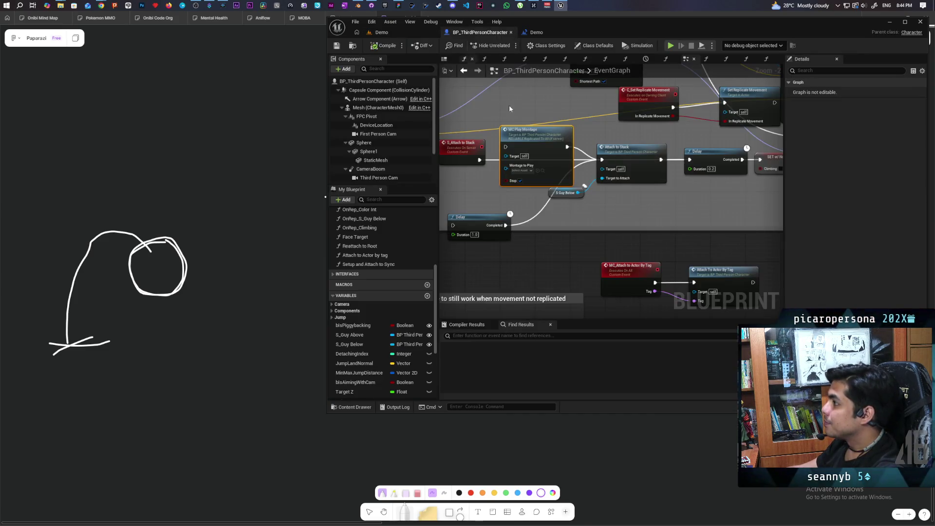
scroll(587, 214, up, 2)
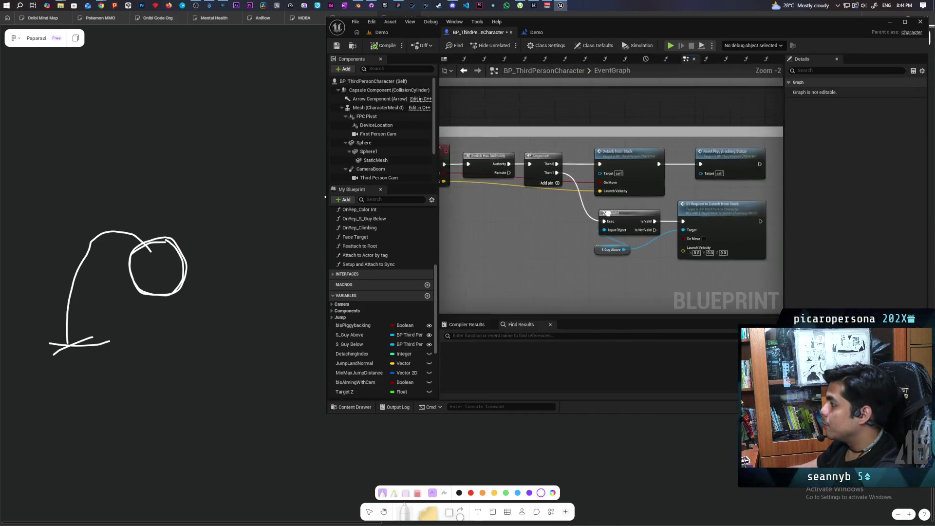
mouse_move(630, 232)
mouse_down()
mouse_move(603, 230)
mouse_move(592, 203)
mouse_move(586, 219)
mouse_move(609, 207)
mouse_move(636, 232)
mouse_move(549, 249)
mouse_move(661, 238)
mouse_move(532, 258)
mouse_move(574, 258)
mouse_move(481, 259)
mouse_up()
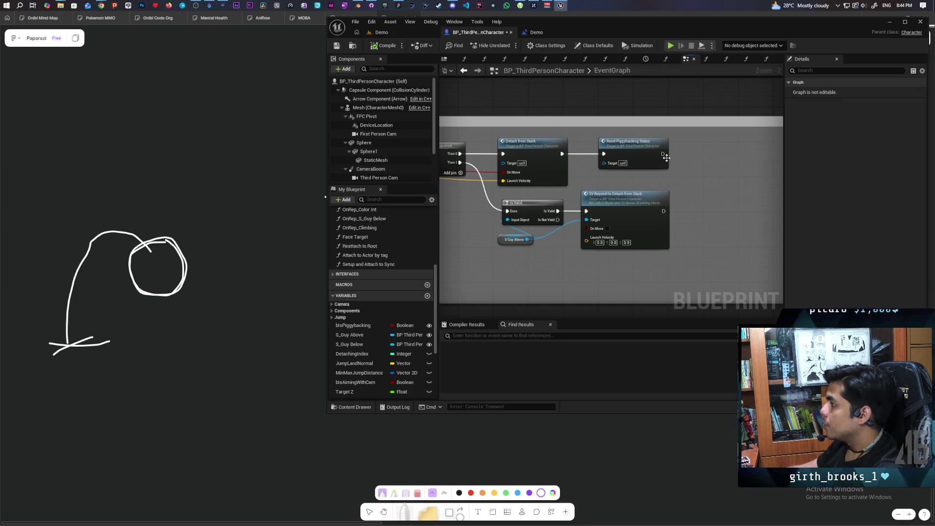
drag(662, 153, 697, 153)
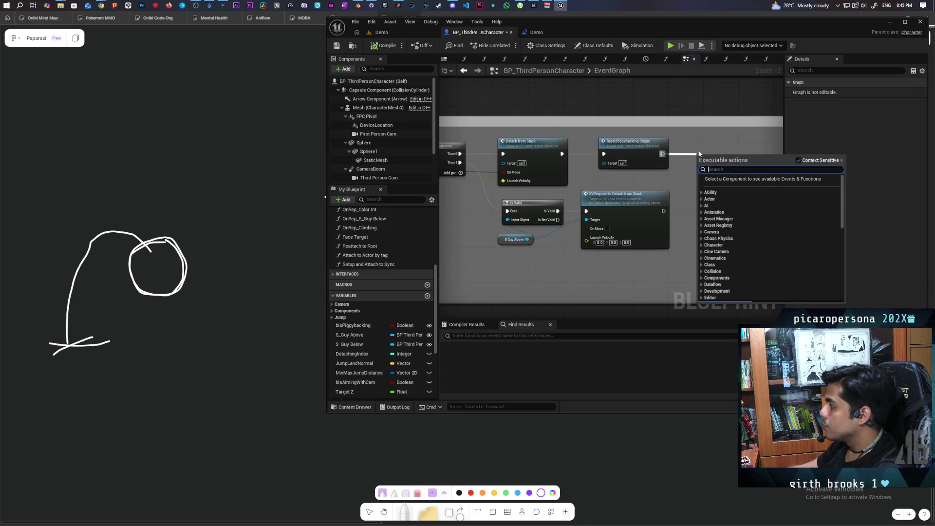
- Add an MC Play Montage node after Reset Piggybacking Status and nudge it upward
text(mc)
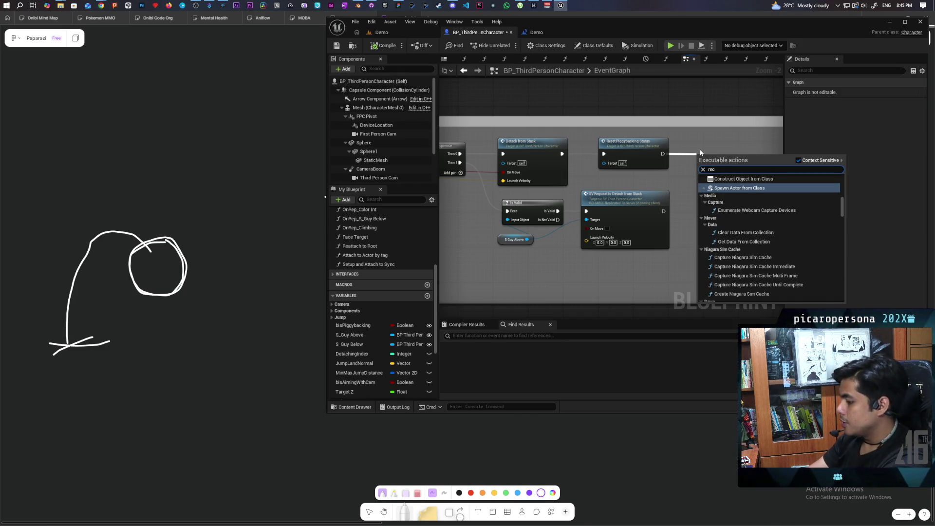
text( mo)
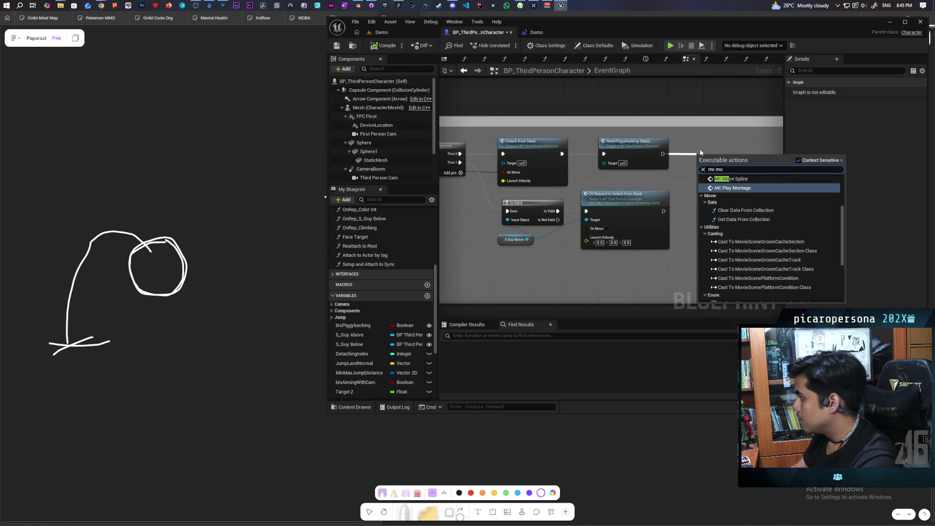
key(Return)
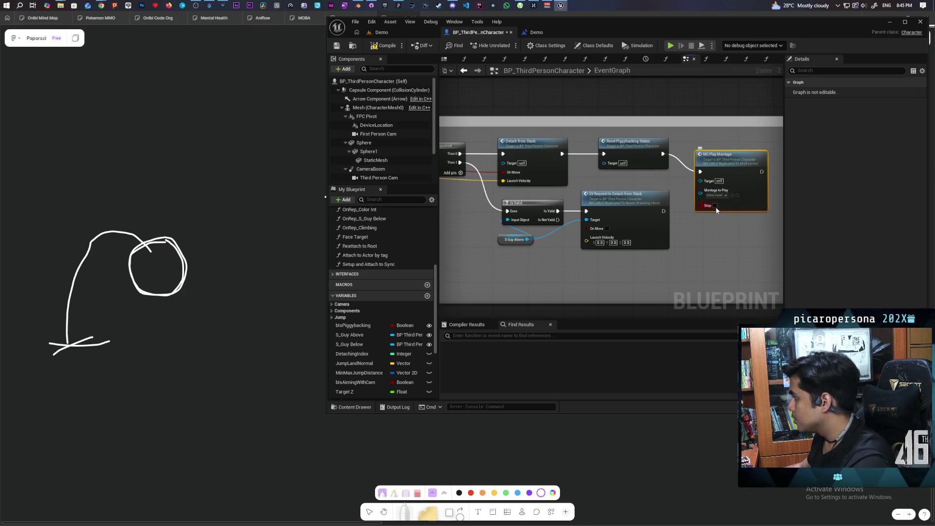
drag(733, 181, 732, 159)
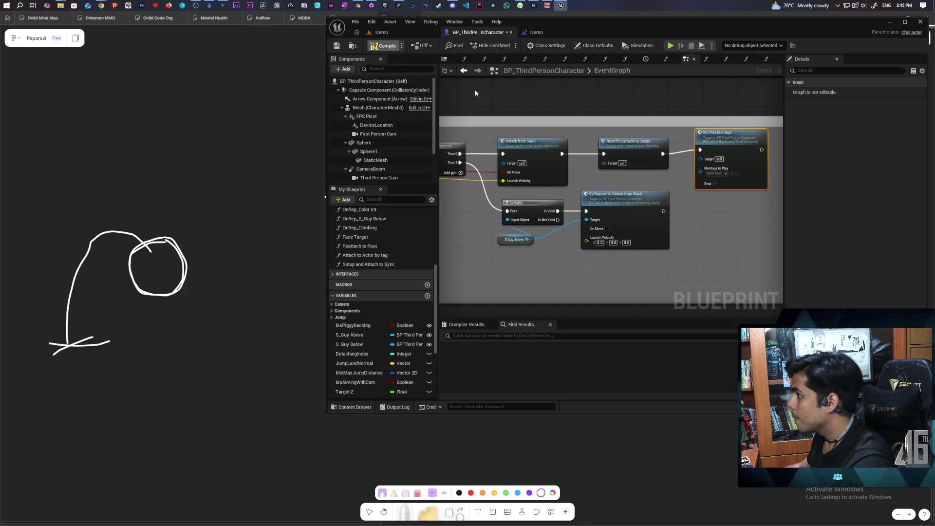
- Compile and save the blueprint, then start the multiplayer session from the Demo level
key(F7)
key(ctrl+s)
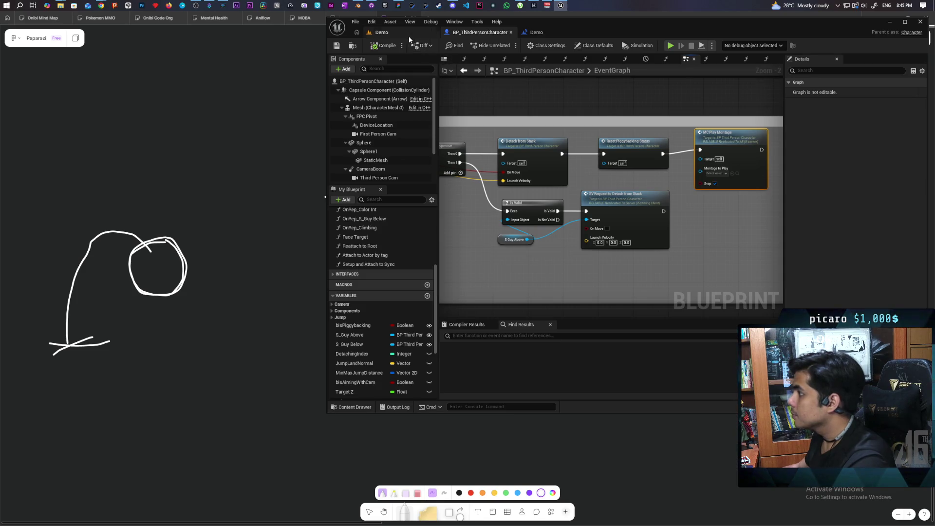
click(409, 37)
click(508, 45)
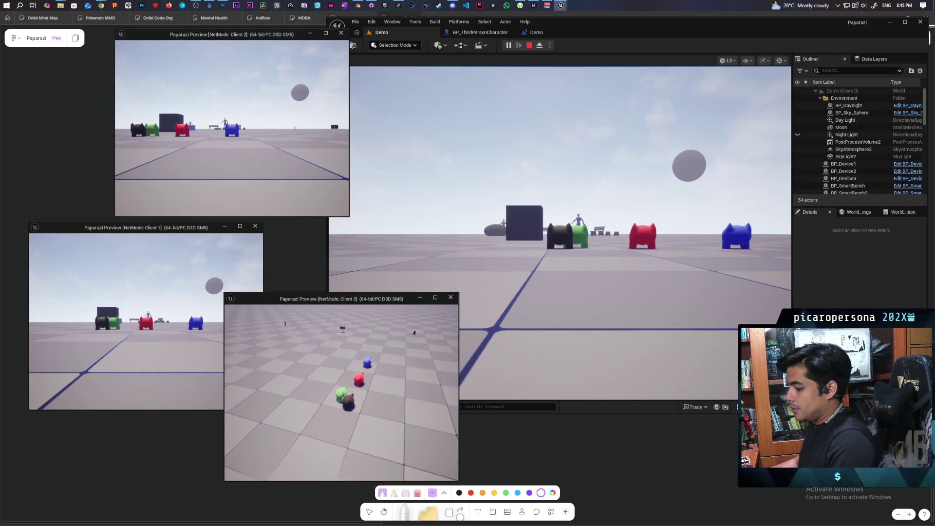
- Drive the black cat off the red character, onto the green one, and back to red, then stop
click(538, 375)
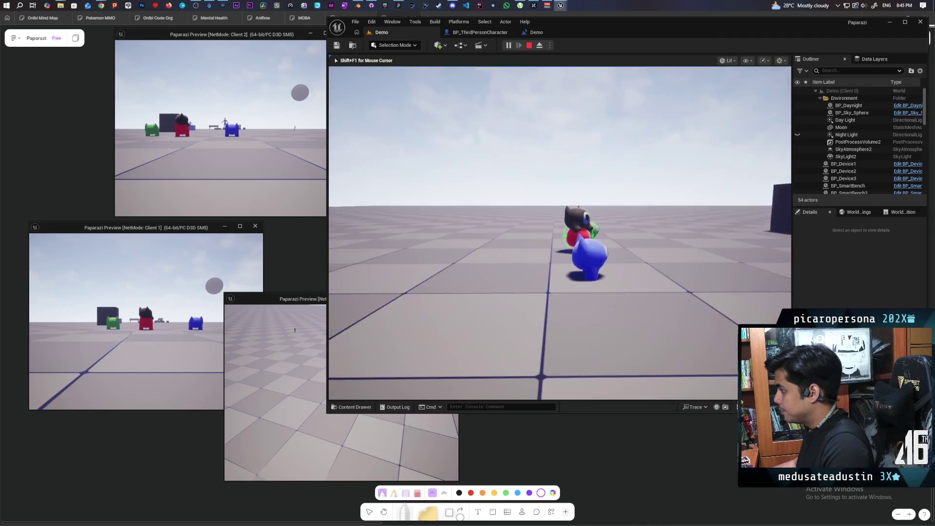
key(w)
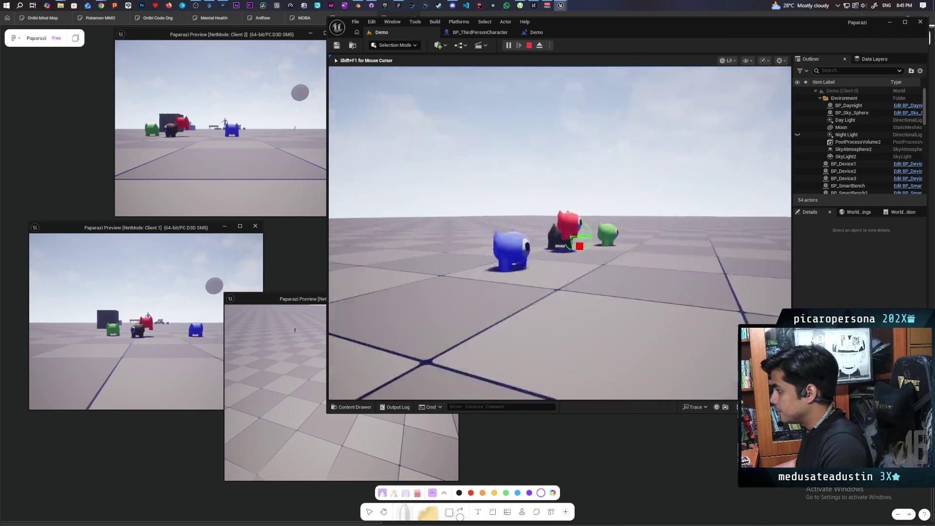
key(w)
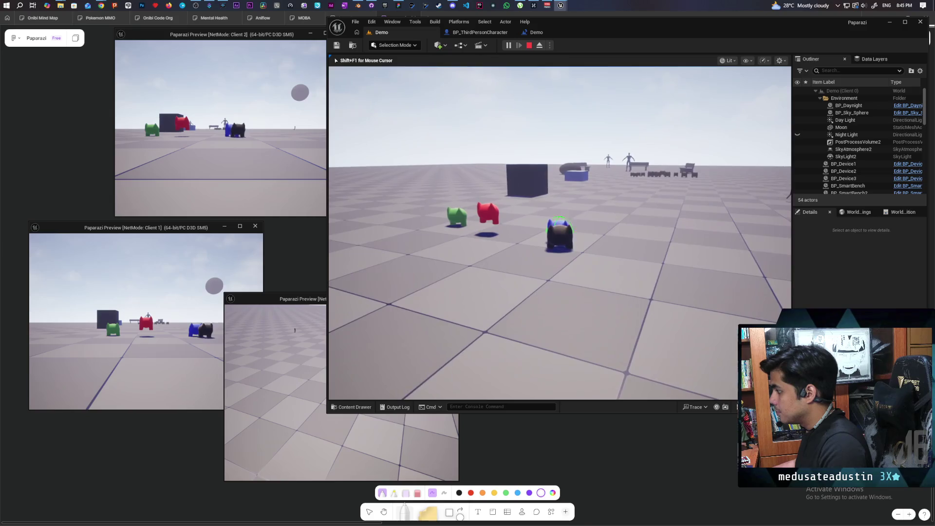
key(w)
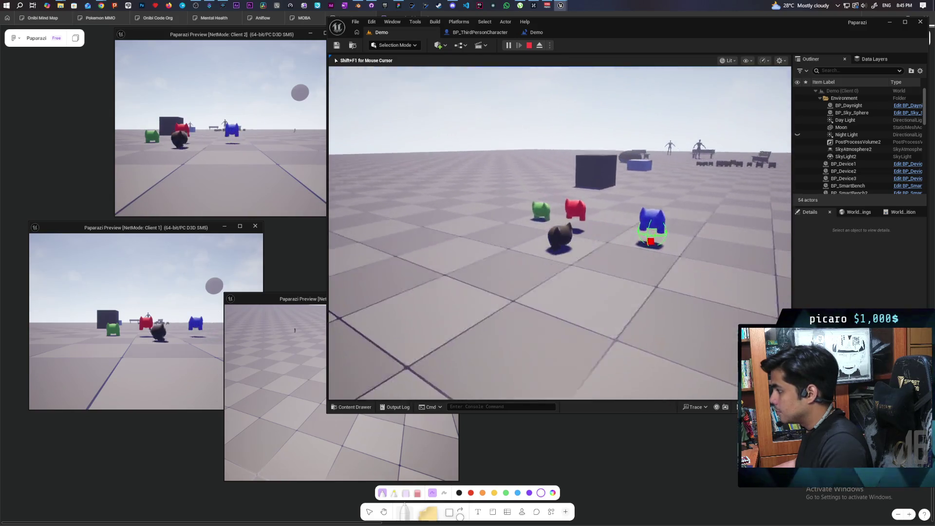
key(w)
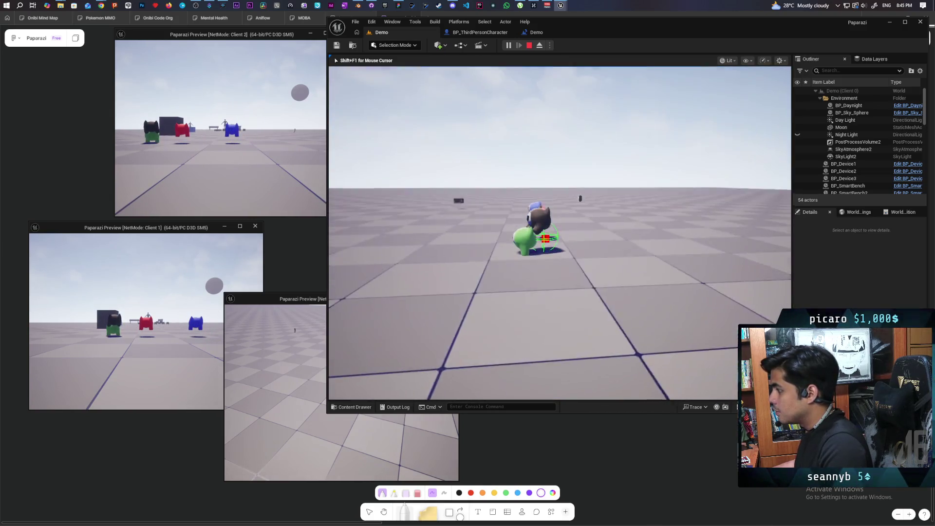
key(w)
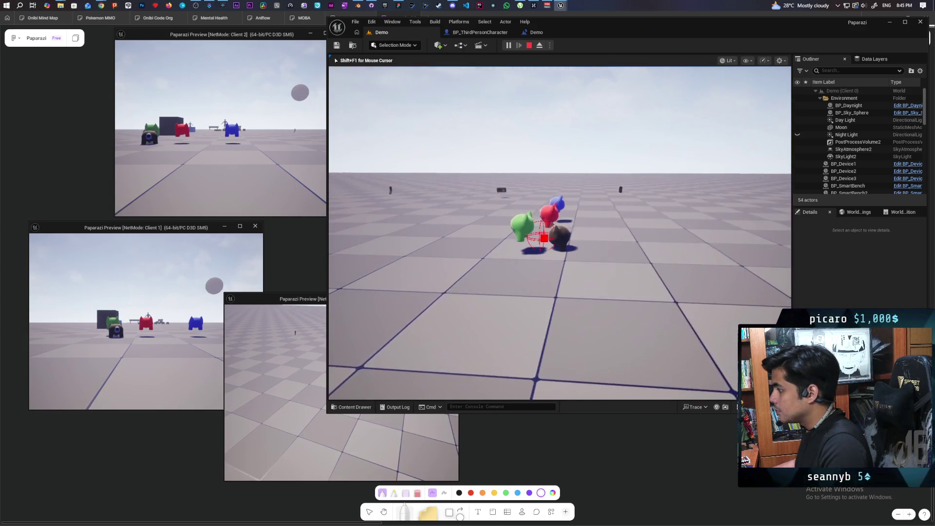
key(w)
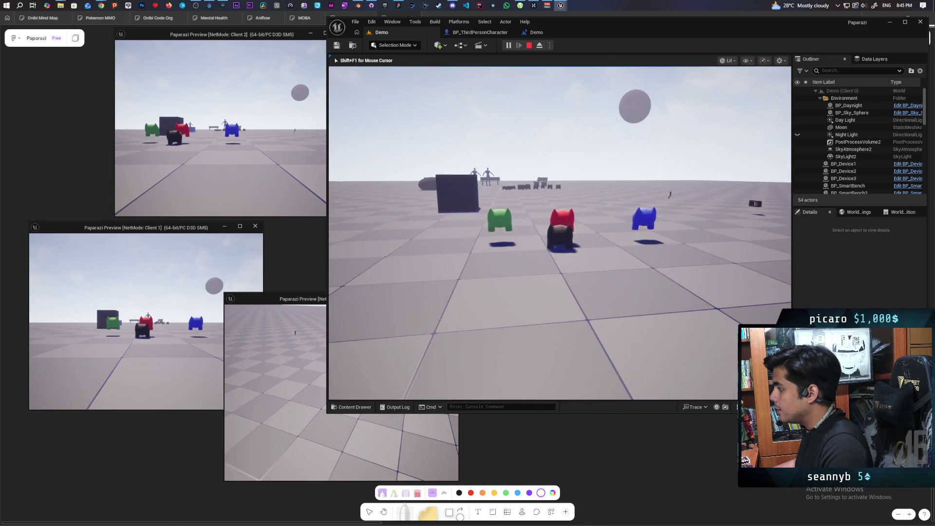
key(Escape)
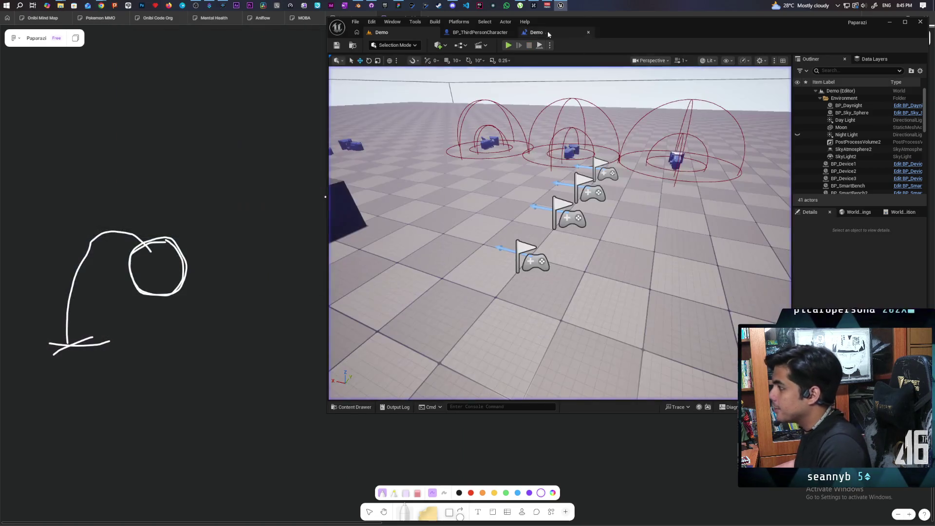
- Restart the three-client session with Alt+P, take control, and stop it again
key(alt+p)
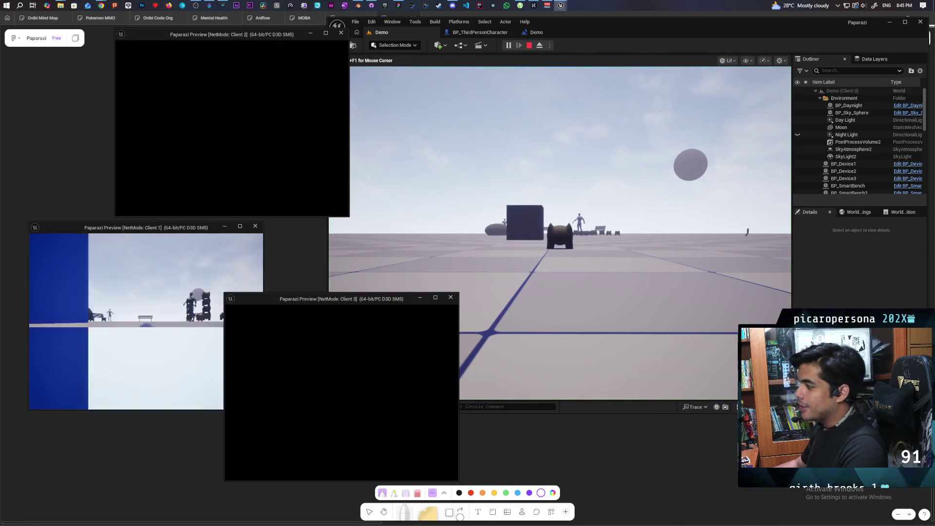
click(461, 308)
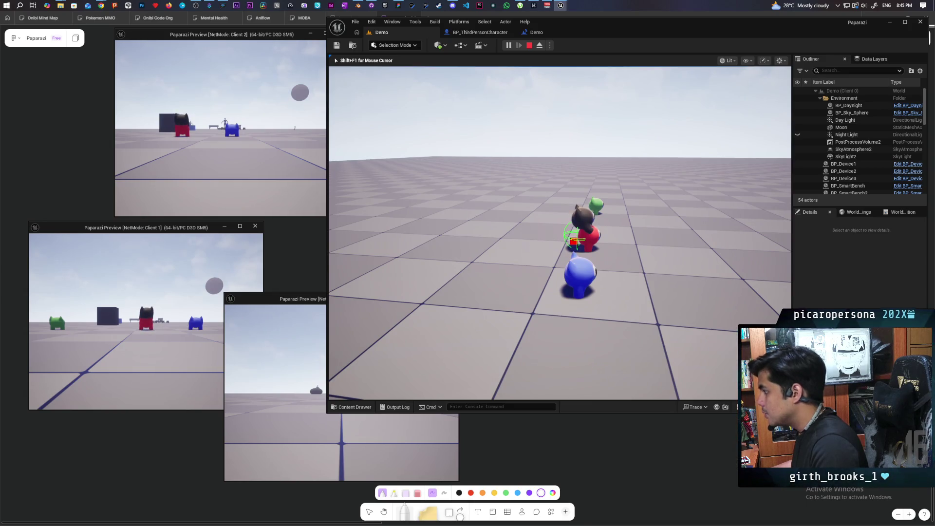
key(Escape)
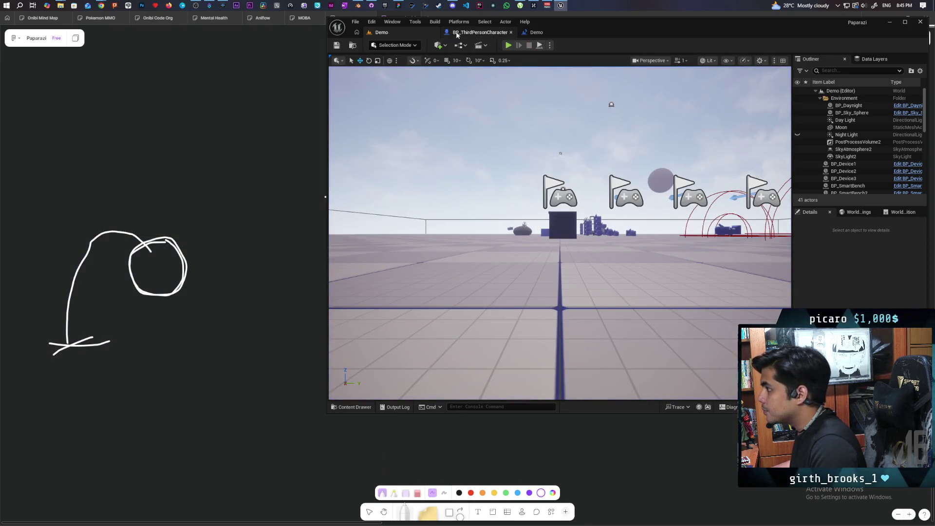
- Glance at the BP_ThirdPersonCharacter graph, return to the Demo level, and relaunch the three-client session
click(458, 33)
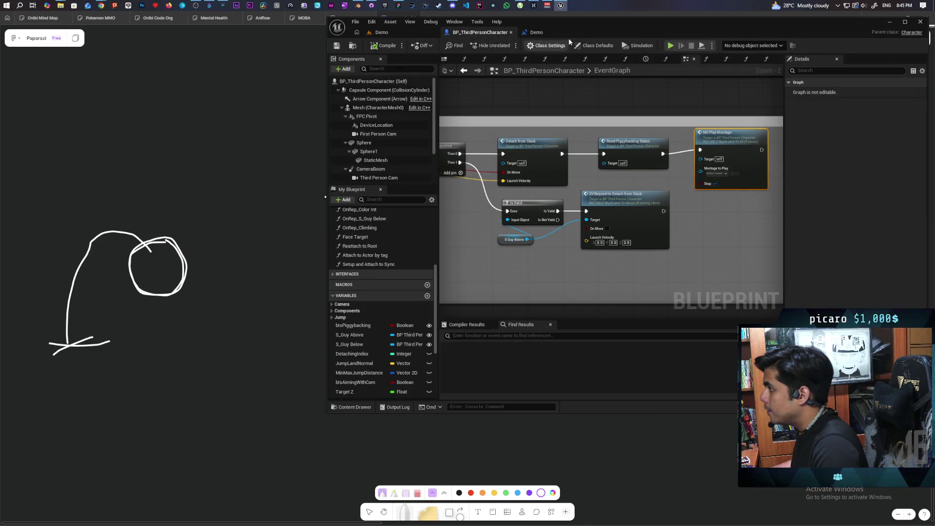
click(404, 34)
key(alt+p)
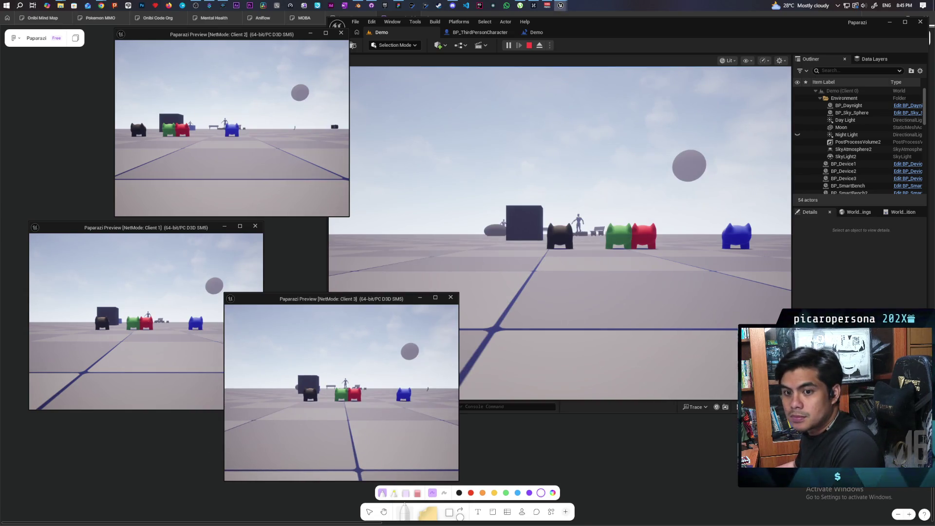
- Circle behind the green and red characters and stack the black Oni onto the blue one
click(367, 269)
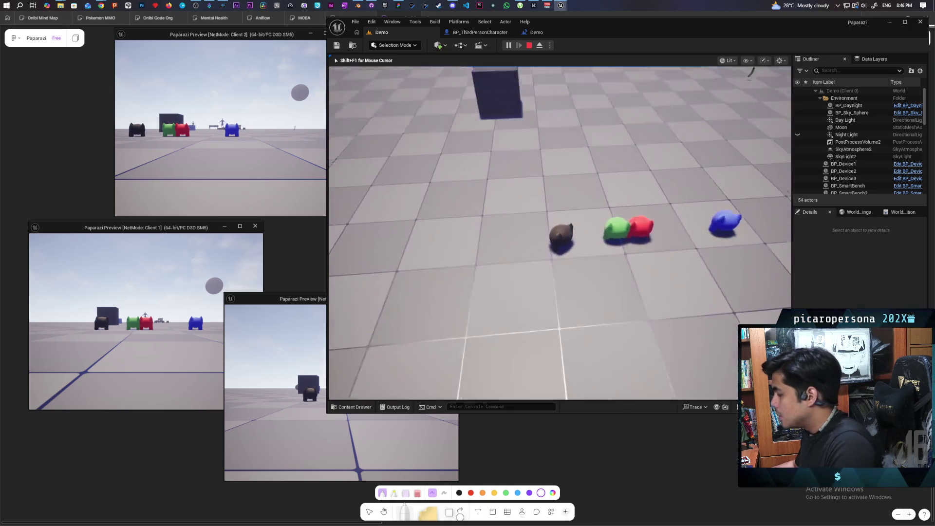
key(w)
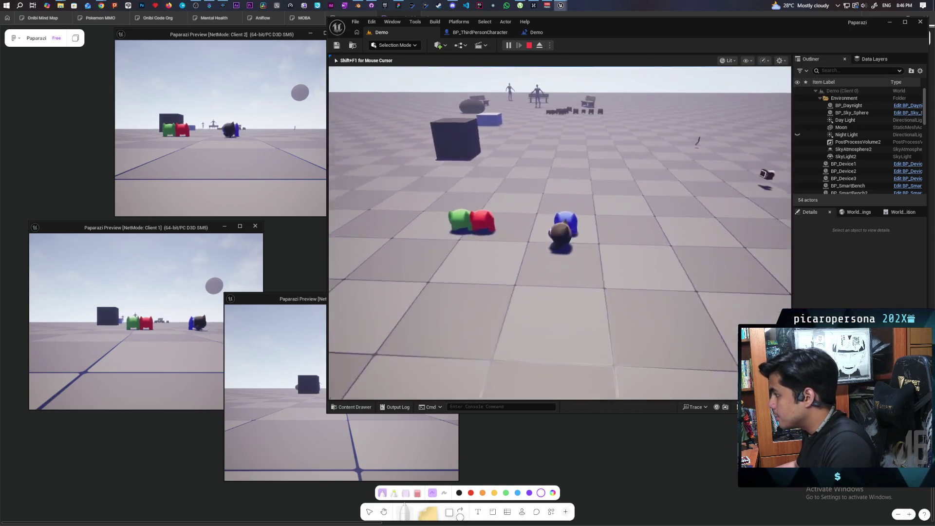
key(w)
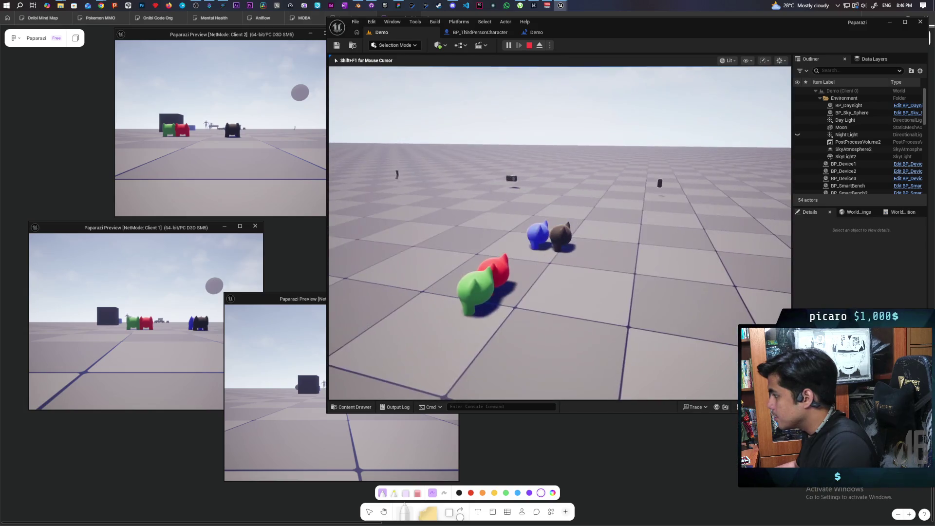
key(w)
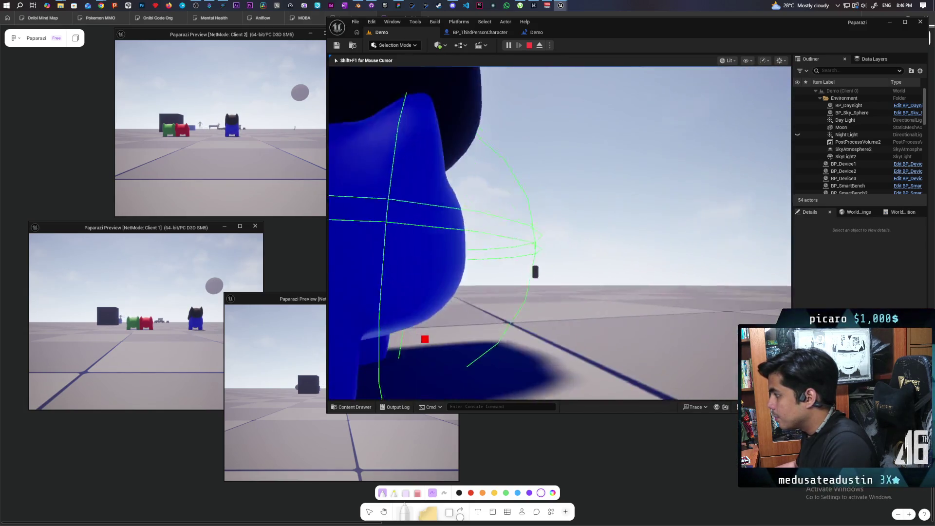
key(s)
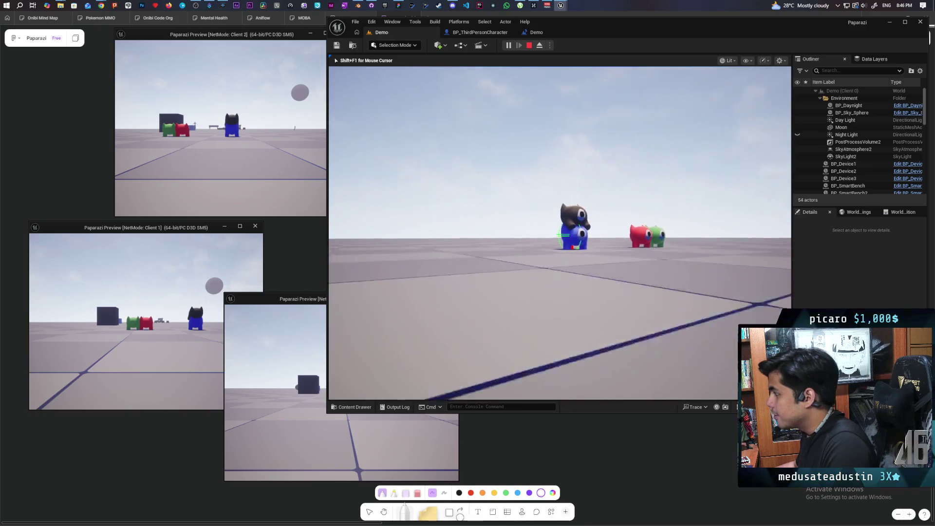
- Hop the black Oni off the blue one, walk it beside red and green, then stop
key(w)
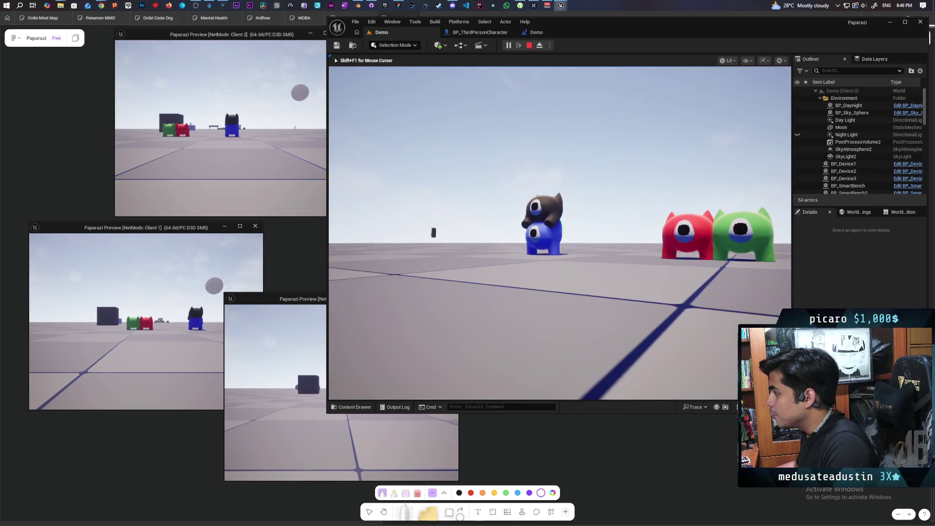
key(s)
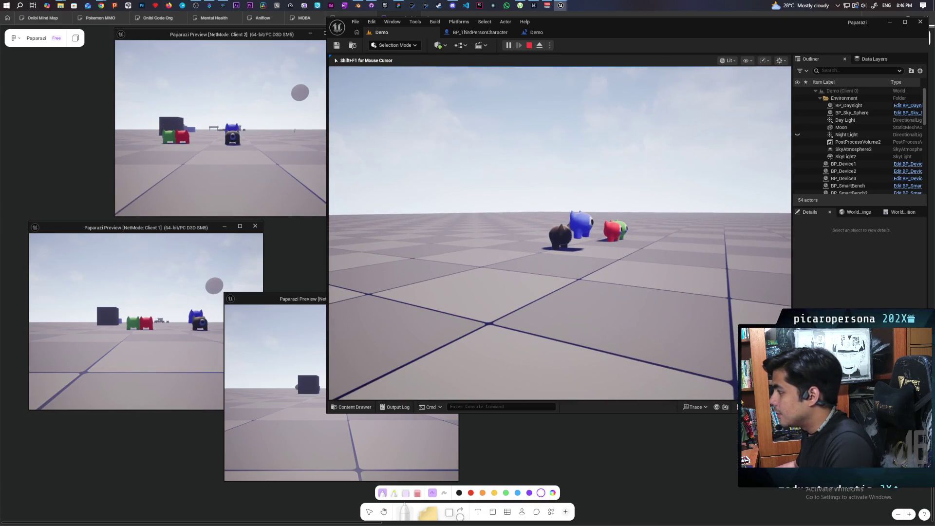
key(s)
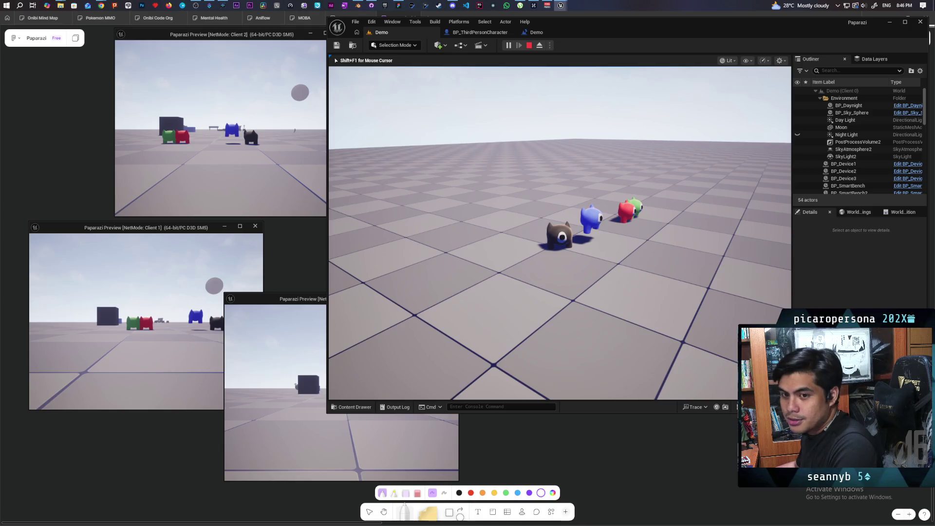
key(w)
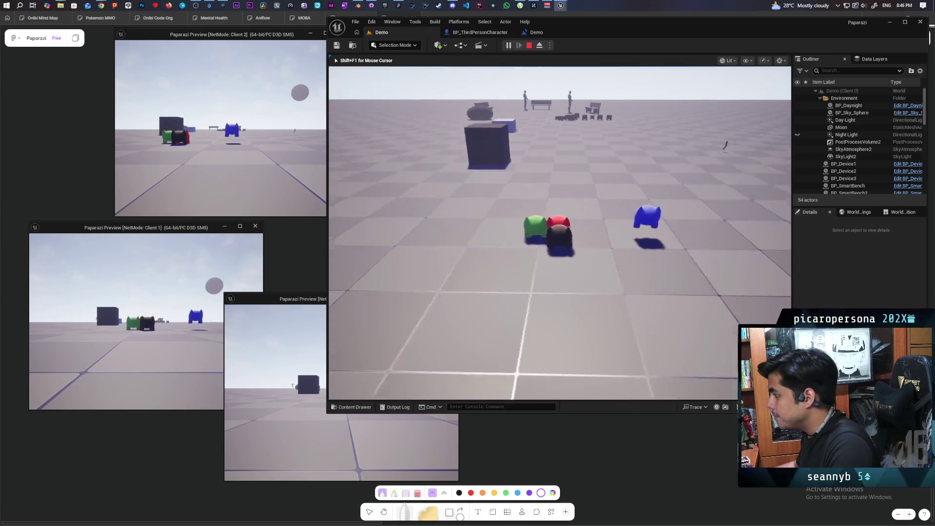
key(d)
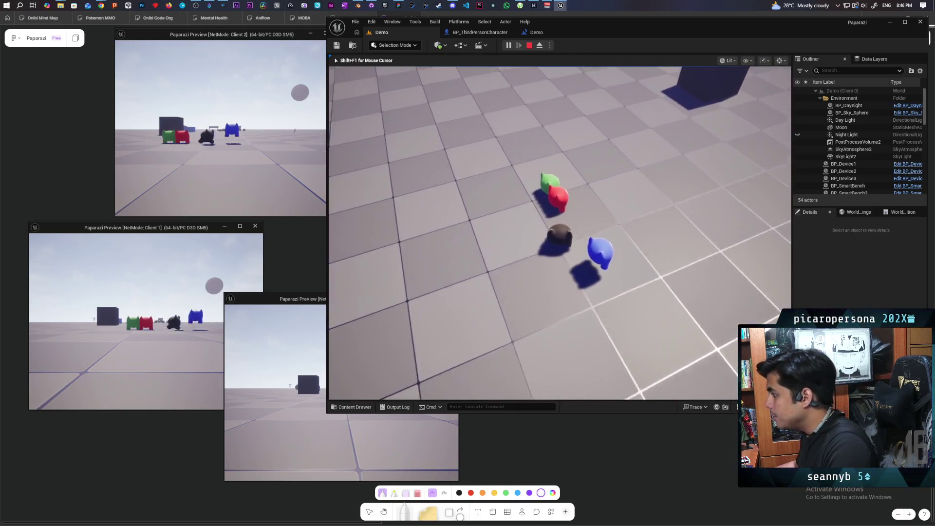
key(a)
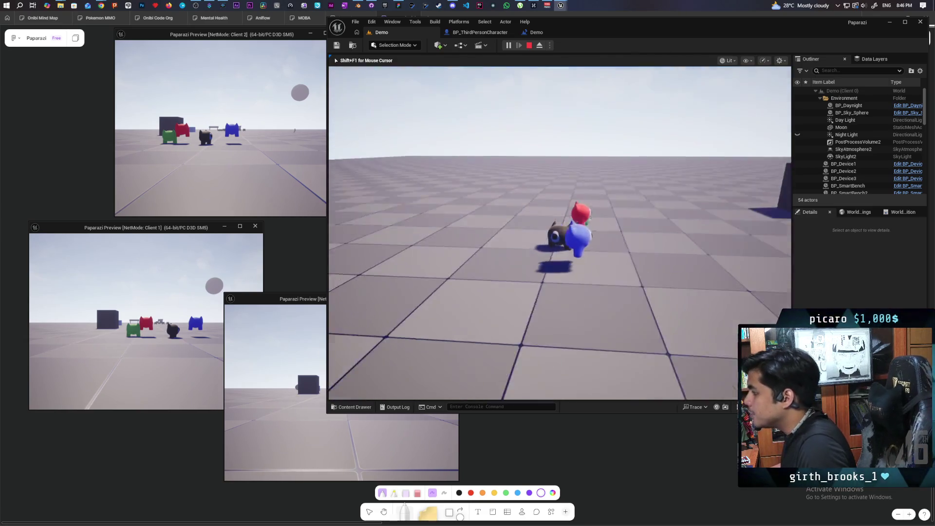
key(Escape)
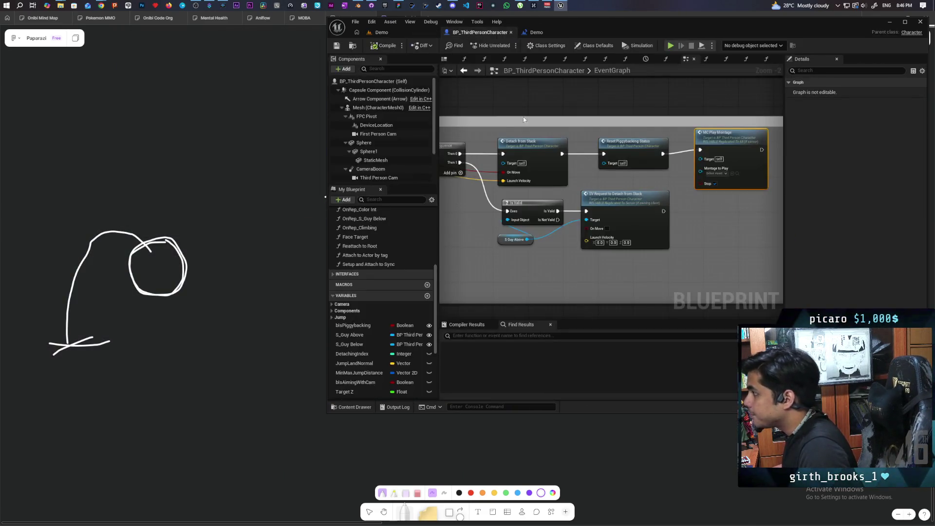
- Pan the EventGraph along the stacking and Setup And Attach To Sync node sequence
scroll(604, 116, down, 4)
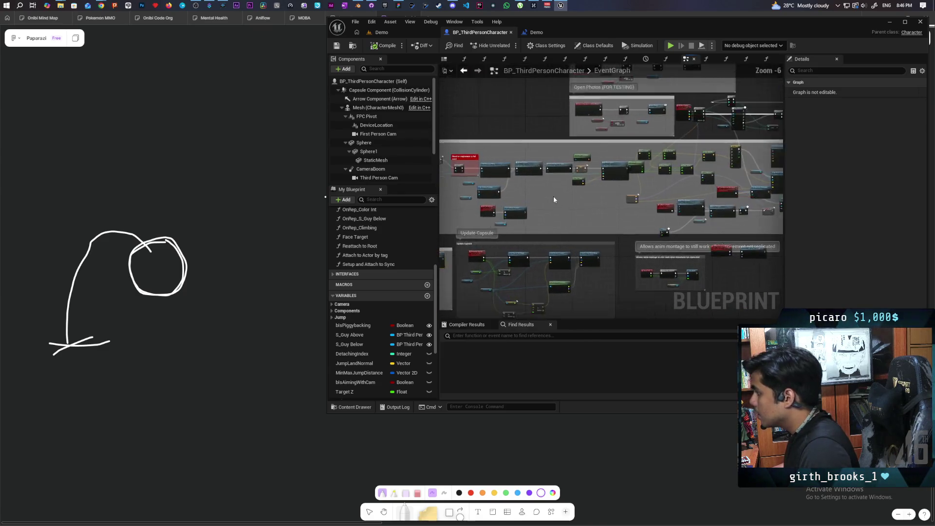
scroll(553, 196, up, 3)
scroll(583, 226, down, 2)
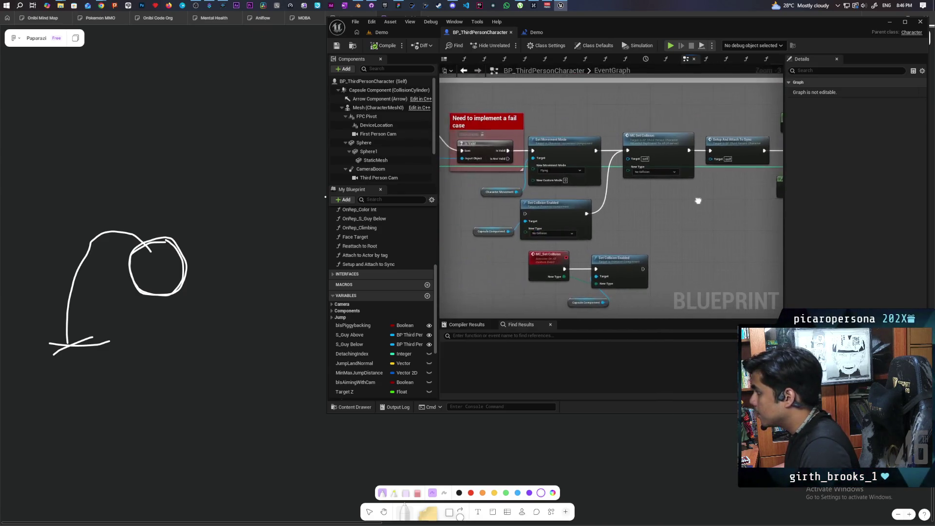
scroll(604, 205, up, 2)
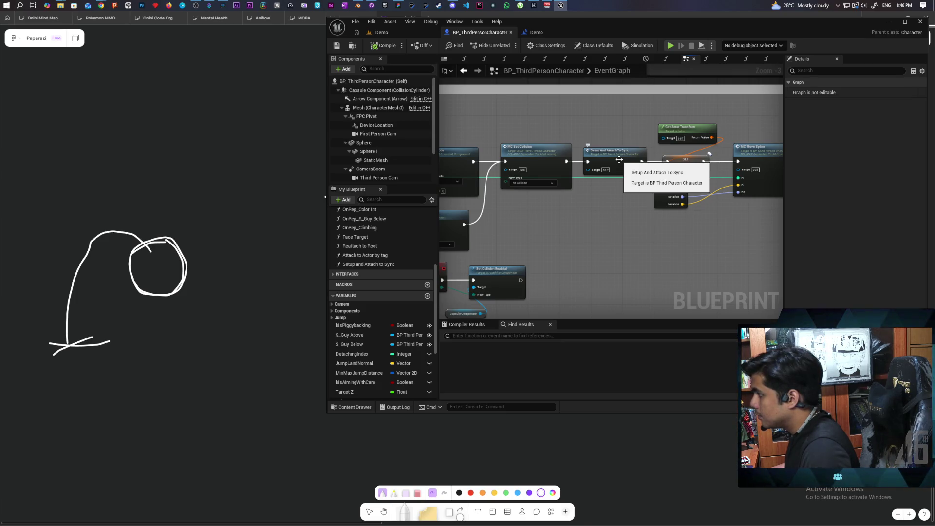
scroll(551, 227, down, 2)
scroll(589, 209, up, 2)
mouse_move(589, 209)
mouse_down()
mouse_move(673, 193)
mouse_move(650, 194)
mouse_up()
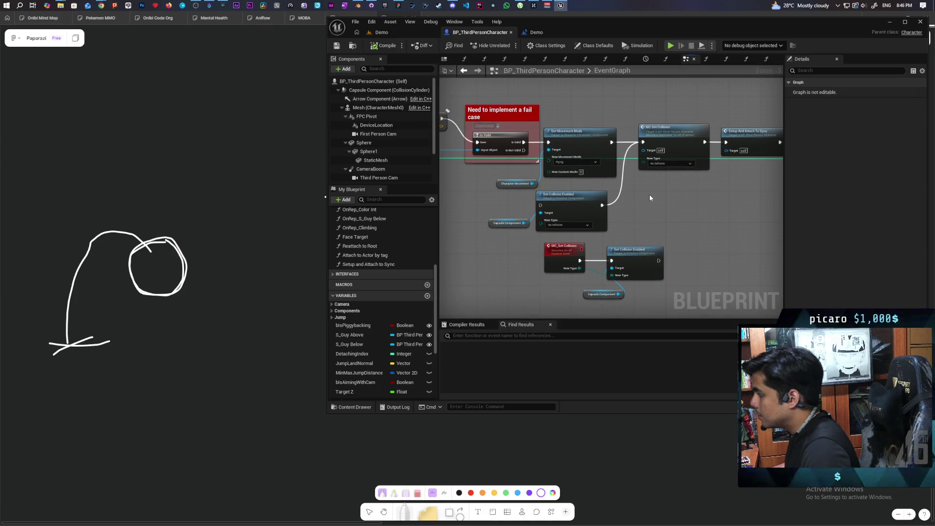
drag(656, 188, 538, 201)
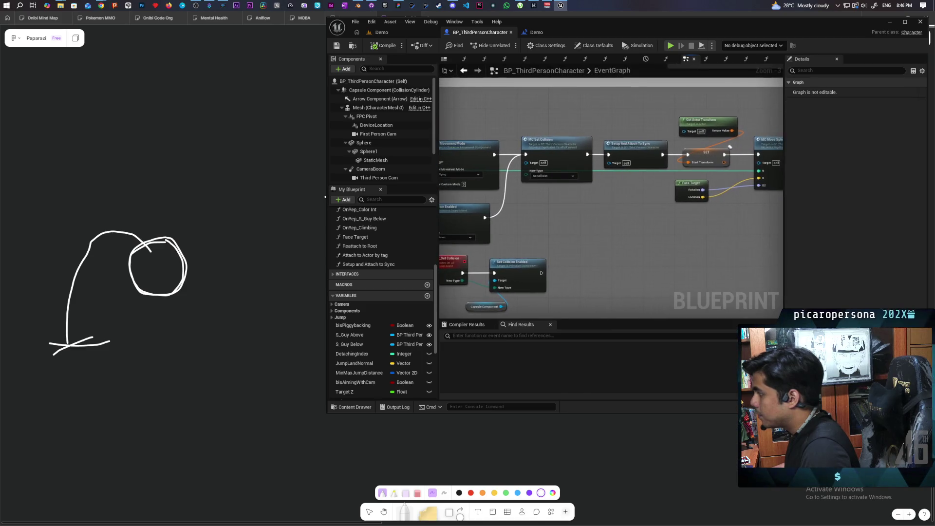
drag(609, 199, 522, 224)
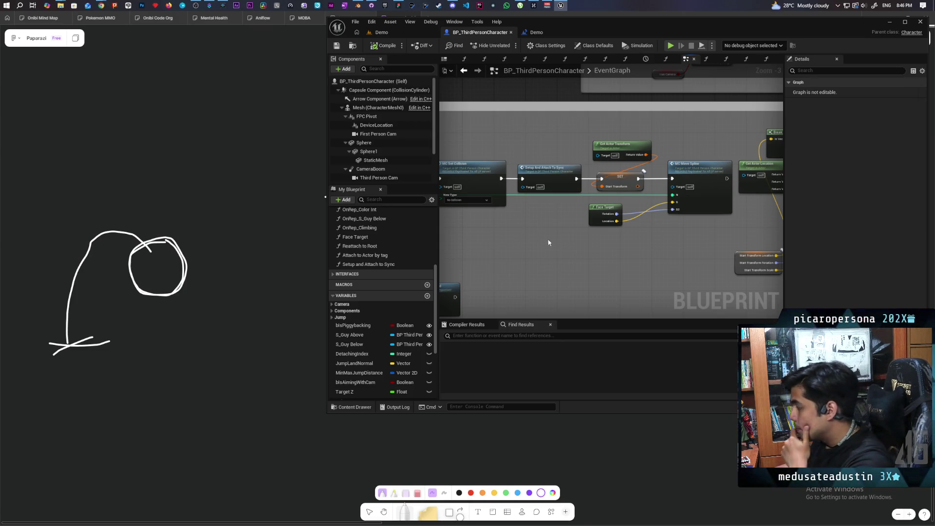
- Drag the editor window down to reveal the FigJam animation-state sketch
scroll(613, 265, down, 3)
scroll(571, 270, up, 2)
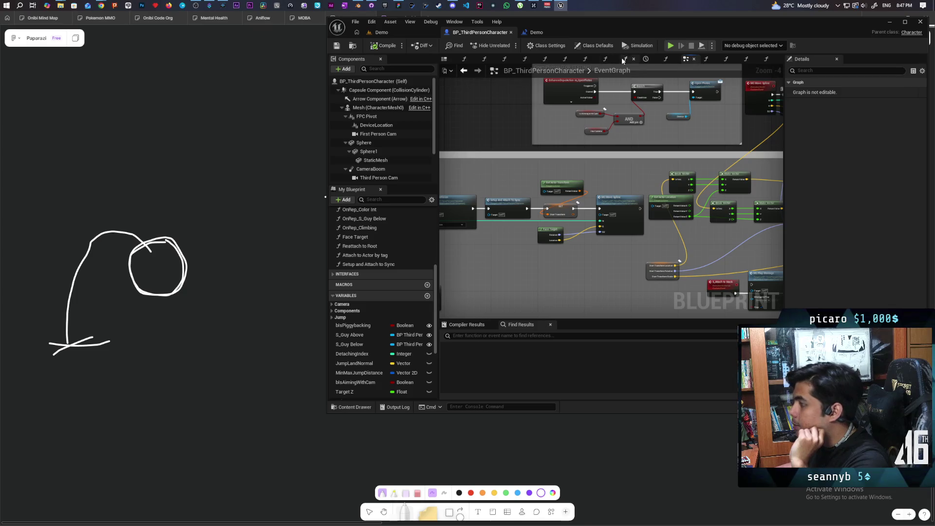
mouse_move(613, 32)
mouse_down()
mouse_move(609, 333)
mouse_move(523, 410)
mouse_up()
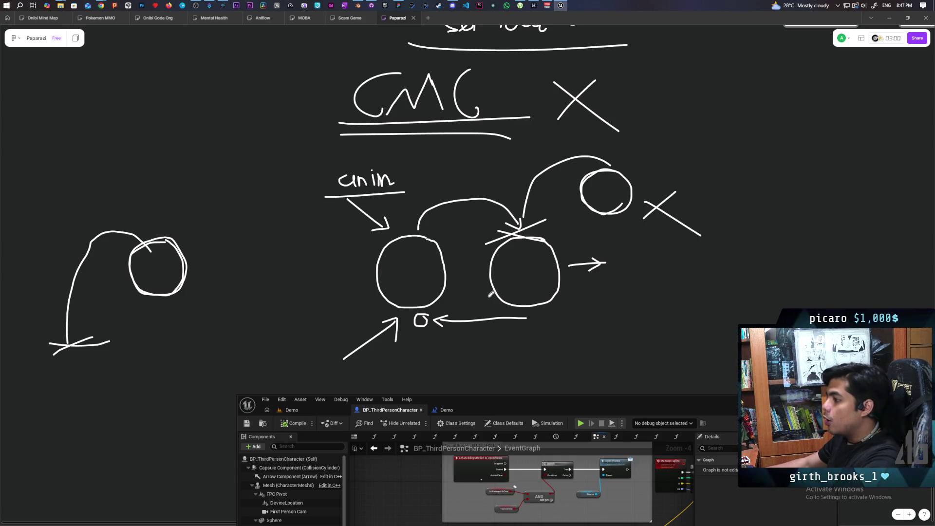
- Bring the editor back up, return to the Demo level, and start the three-client session
drag(566, 406, 602, 76)
click(328, 79)
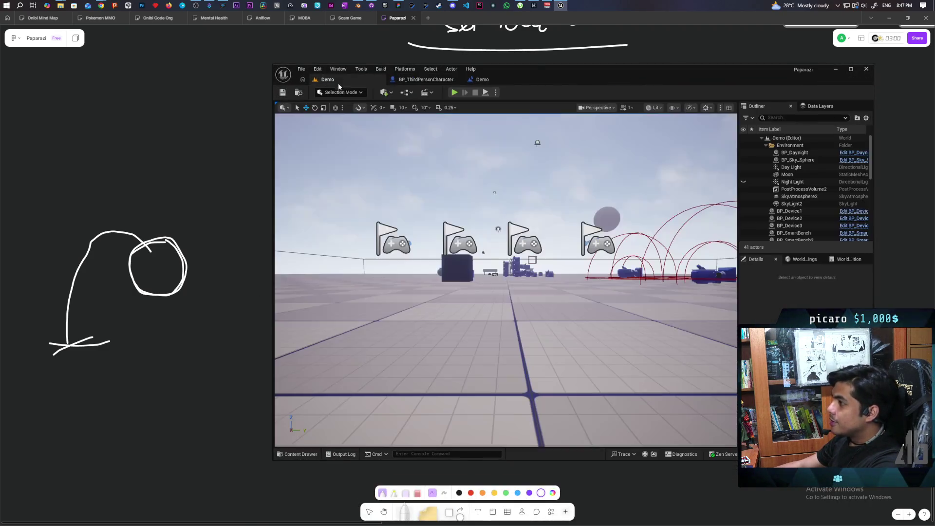
click(454, 93)
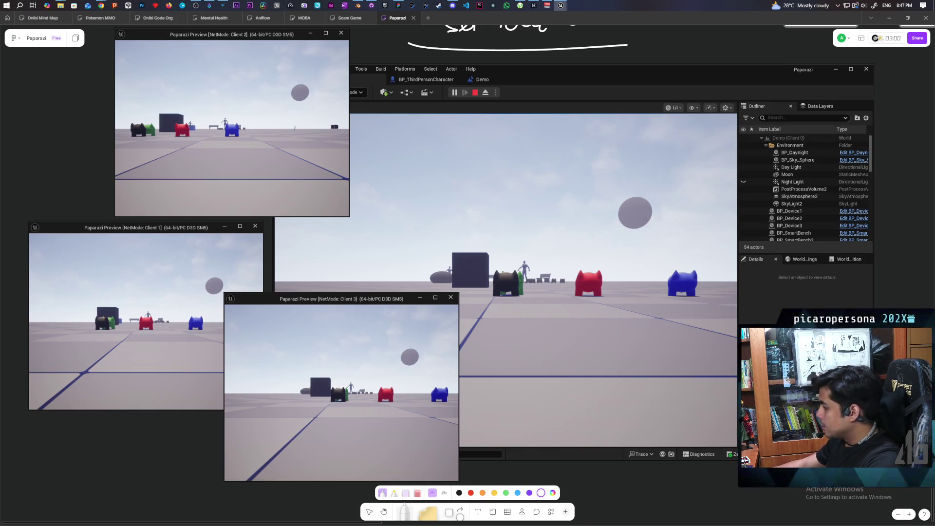
- Walk the black character forward in the main game view and look at the others
key(alt+Tab)
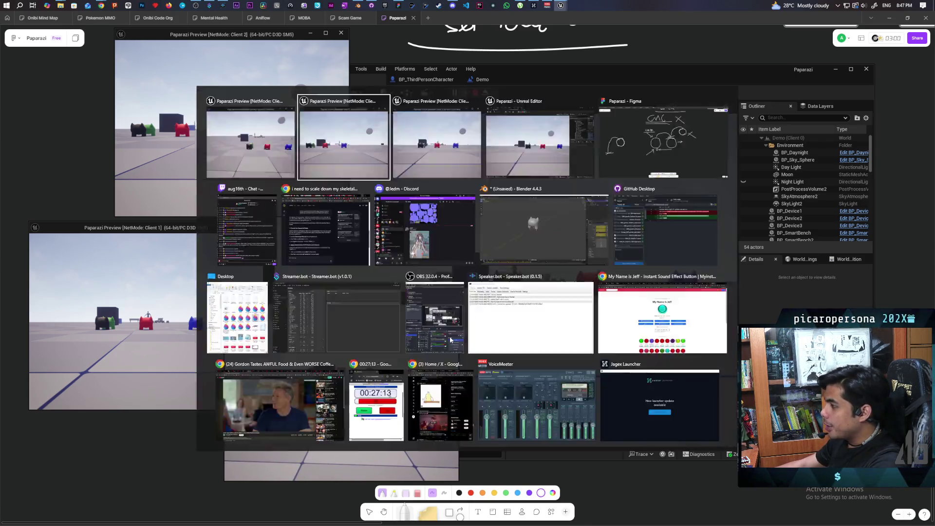
key(w)
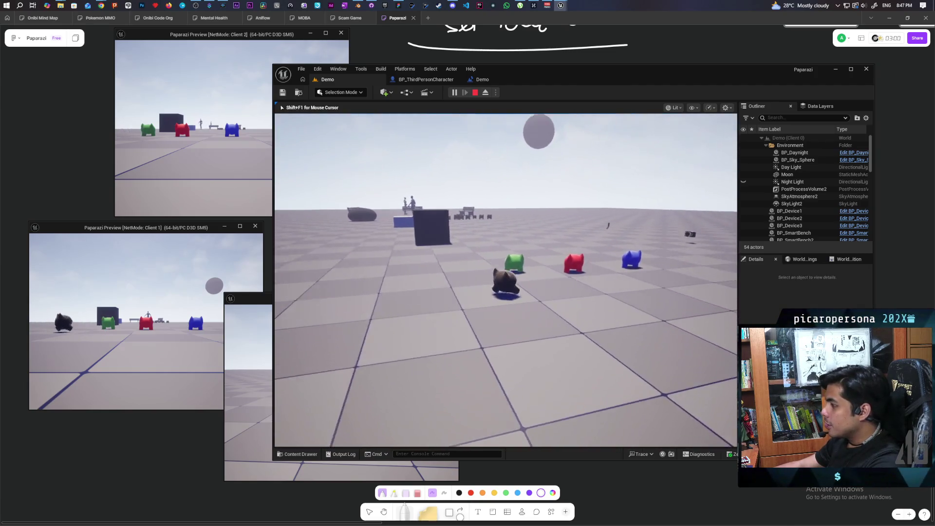
key(w)
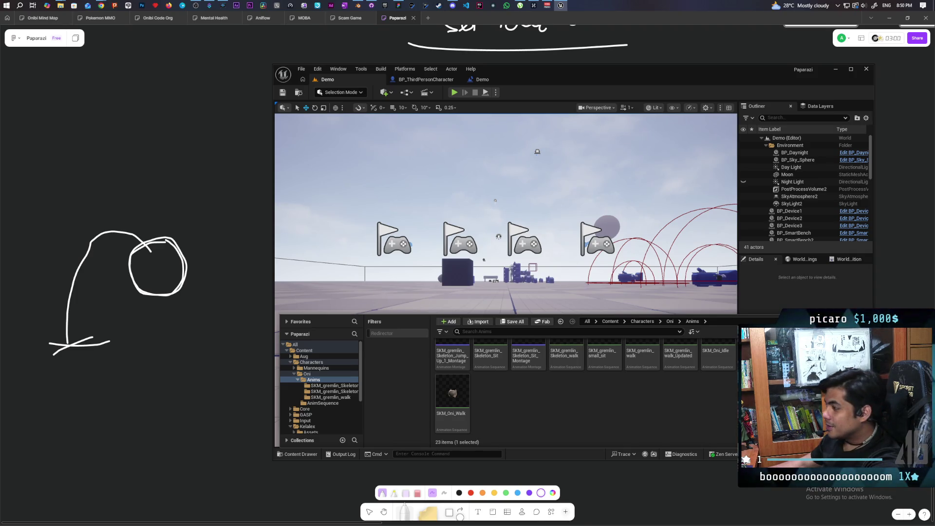
- Set SKM_Oni_JumpOn_1's Rate Scale to 0.8, save it, and launch the three-client test
scroll(584, 385, up, 1)
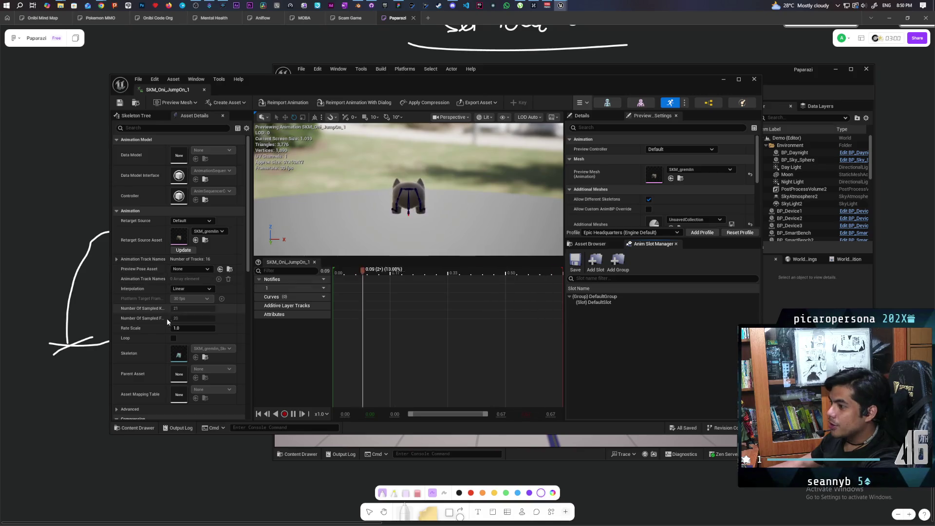
click(176, 328)
text(0.5)
key(Return)
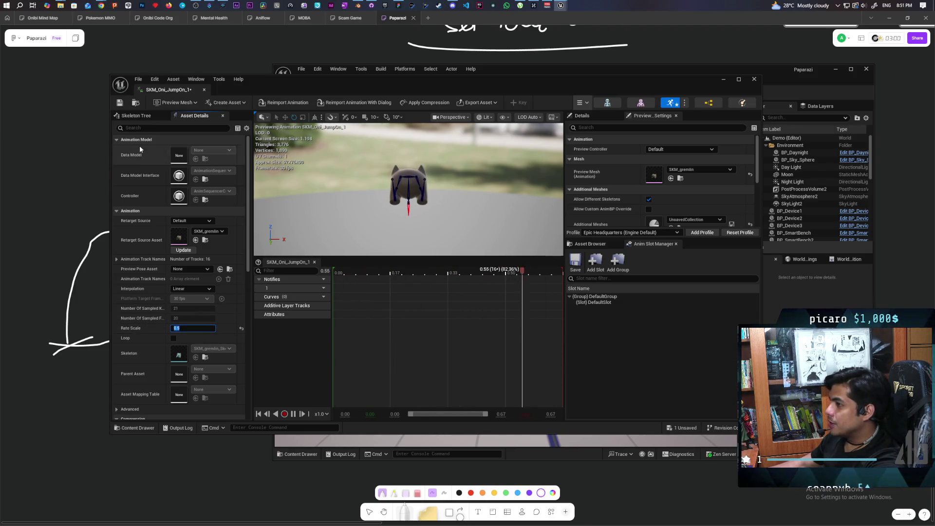
text(0.8)
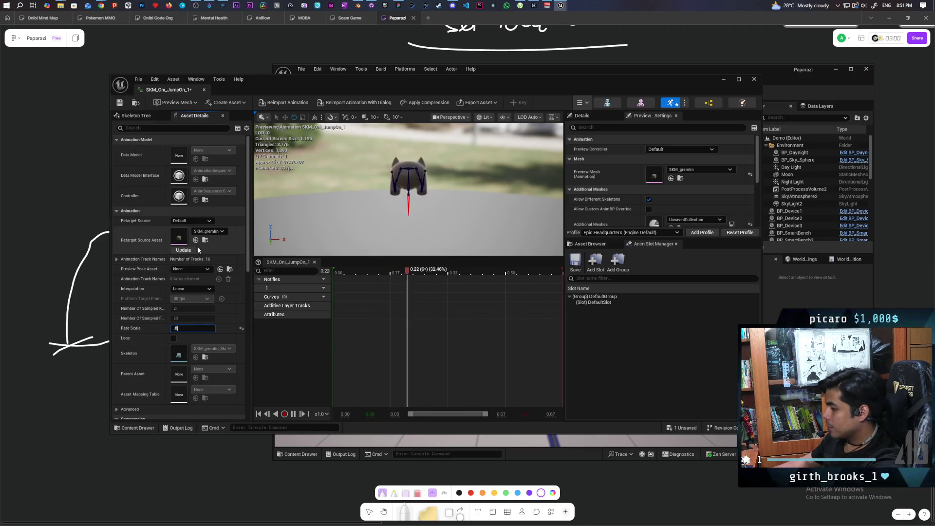
click(120, 103)
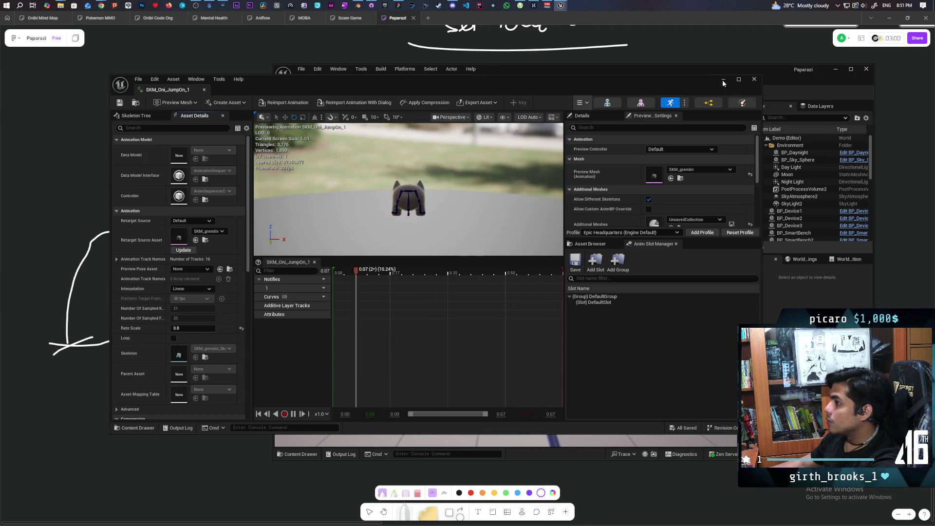
click(723, 81)
click(458, 94)
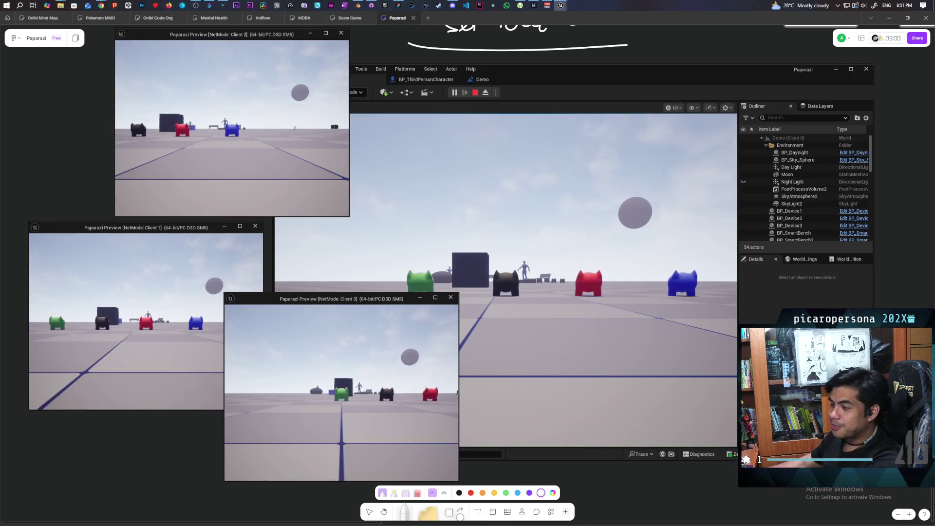
- Walk the black Oni to the blue character, climb onto its head, hop off, and stop the session
click(458, 308)
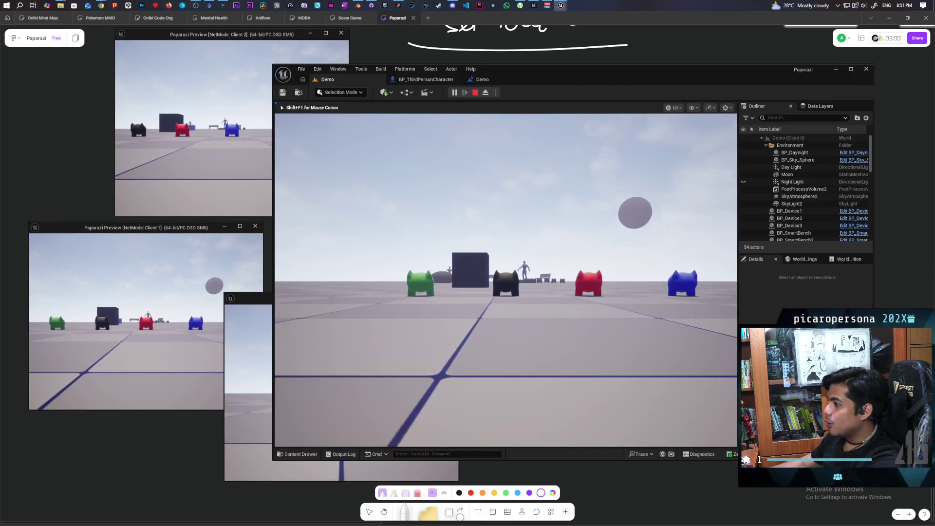
key(w)
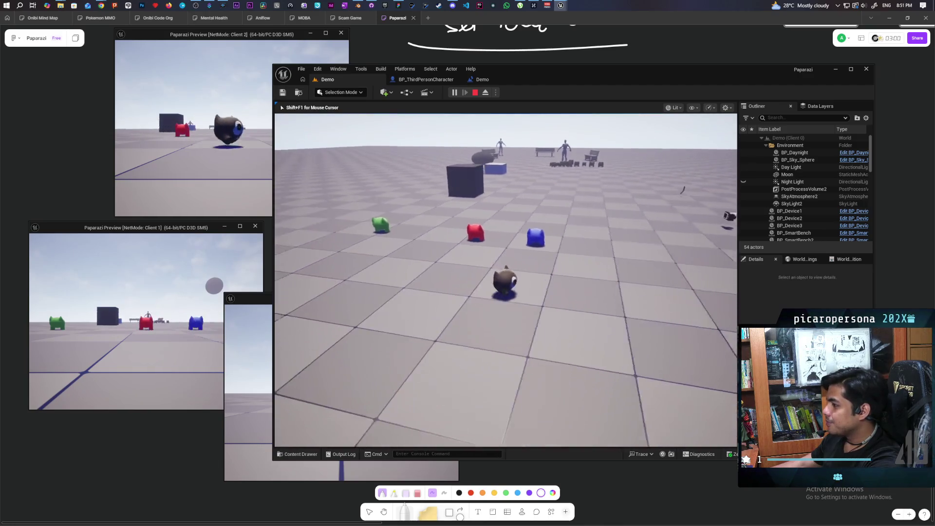
key(w)
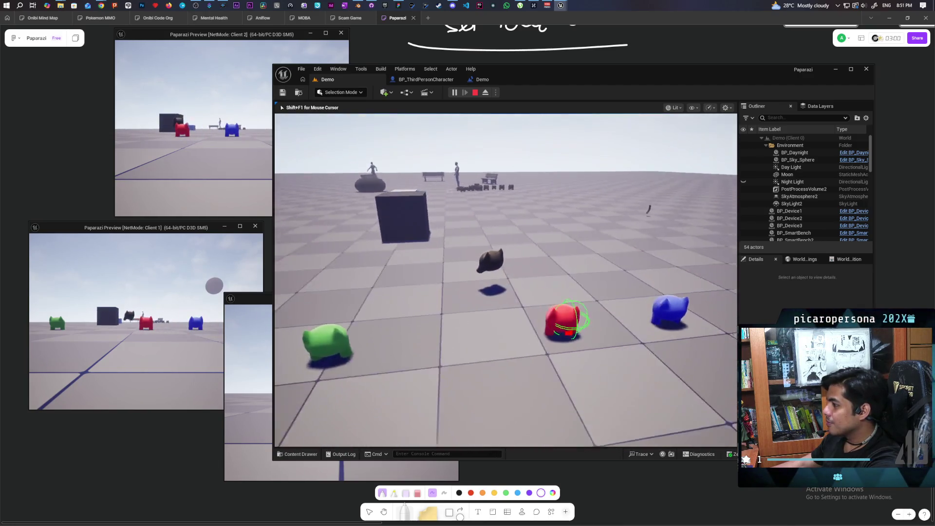
key(w)
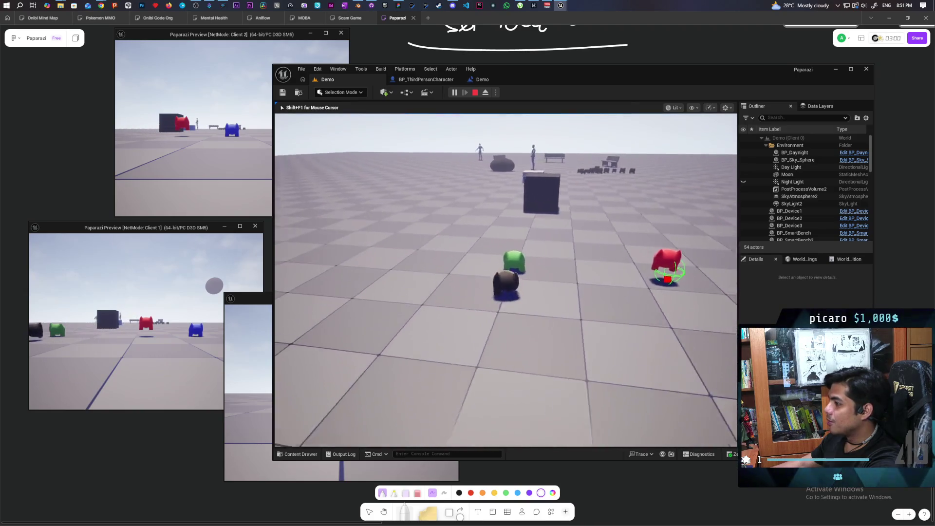
key(w)
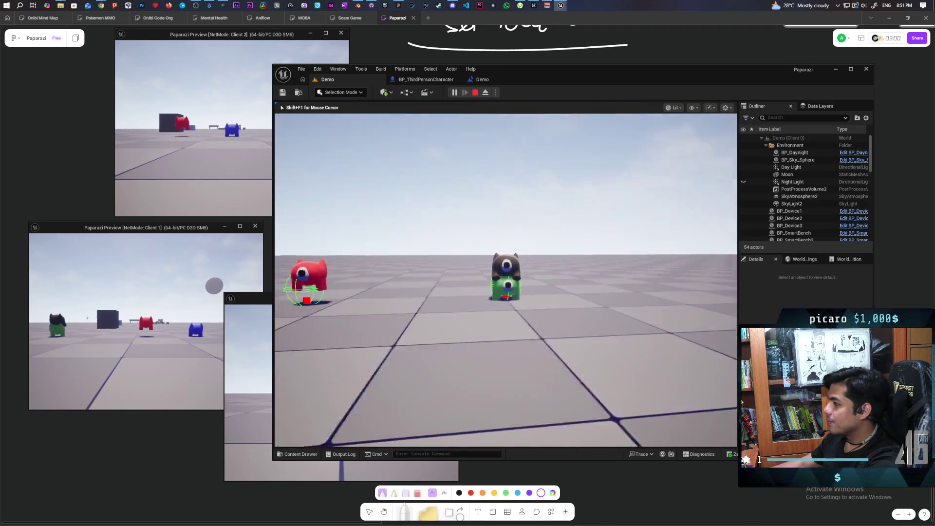
key(w)
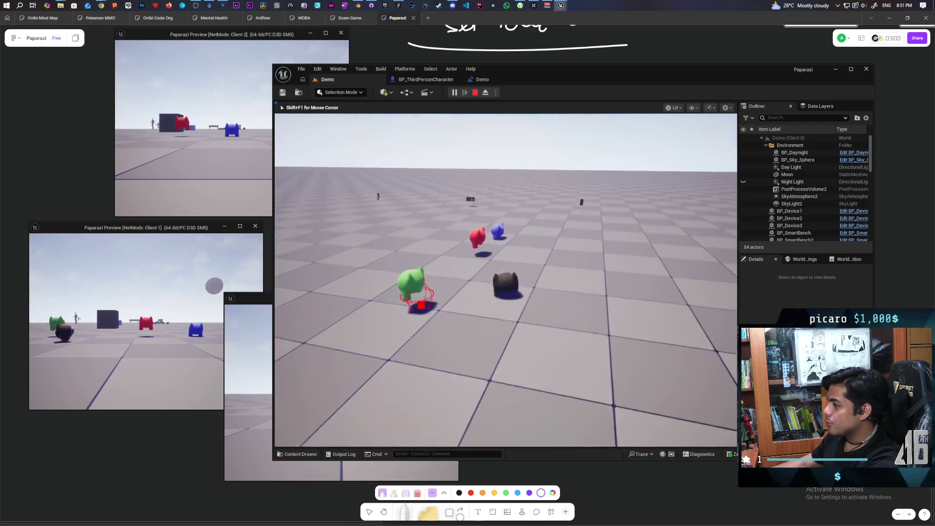
key(w)
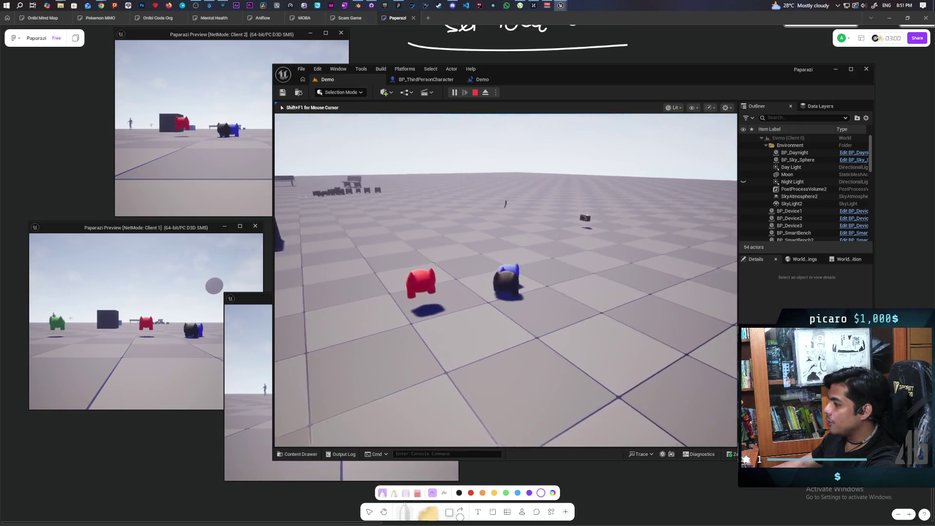
key(w)
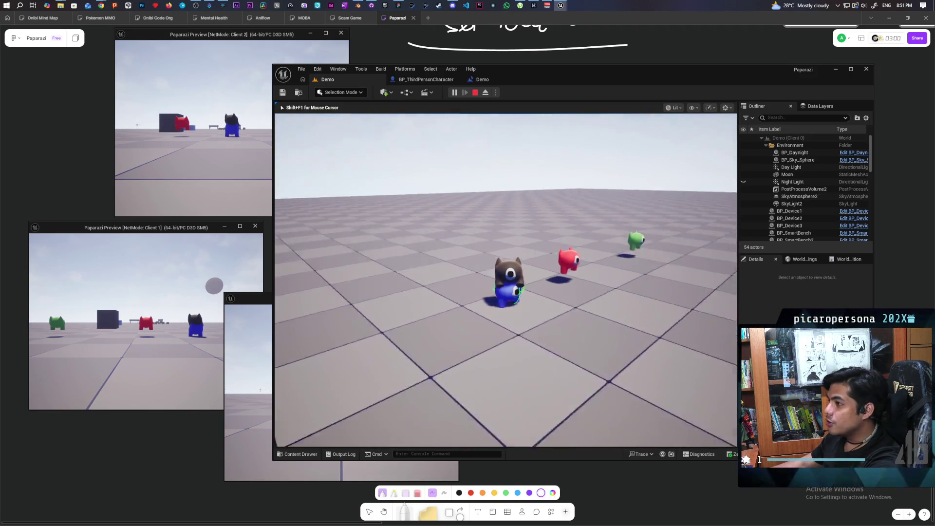
key(s)
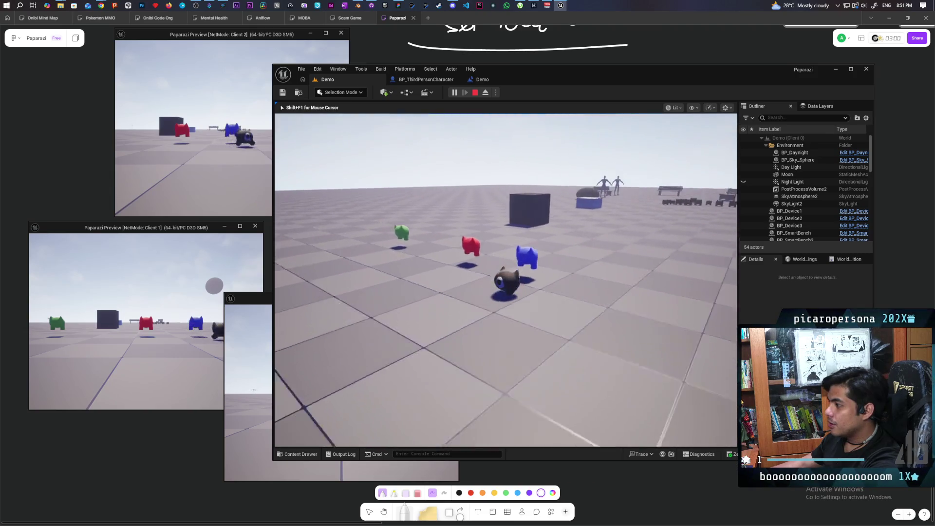
key(Escape)
- Restart the multiplayer test, take control of the player again, then end the session
click(453, 93)
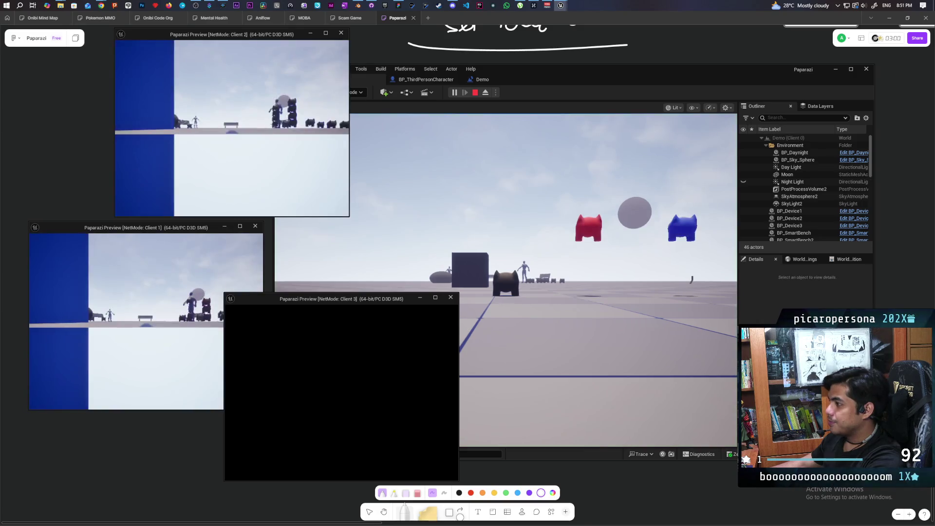
click(590, 291)
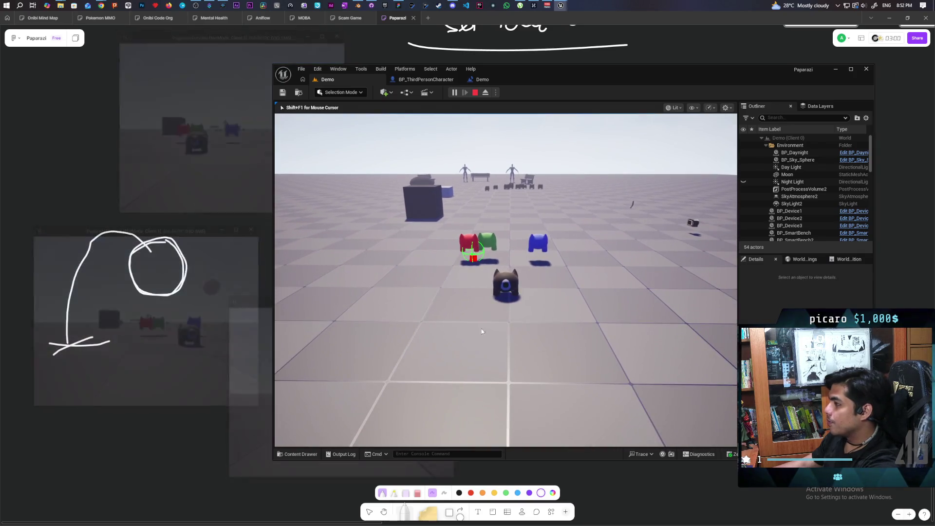
key(Escape)
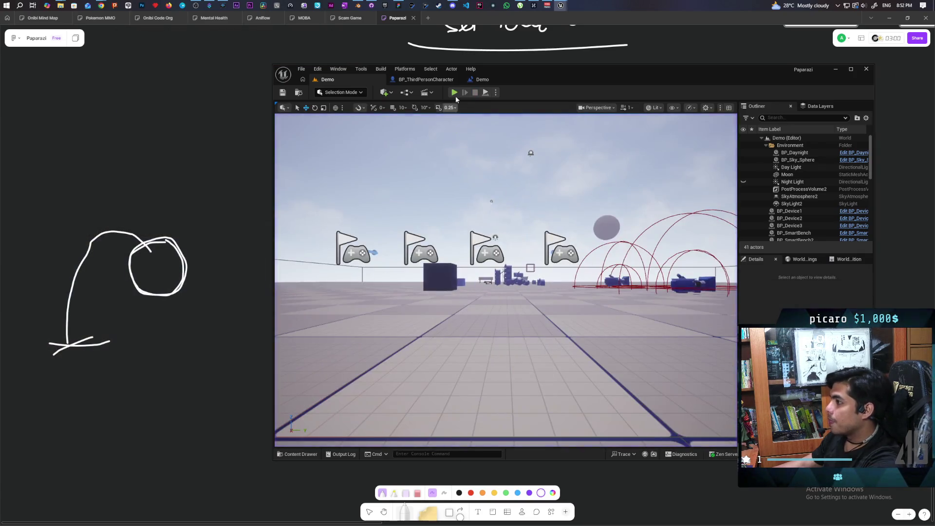
- Rerun the multiplayer test, ride the player onto the blue character, then stop
key(alt+p)
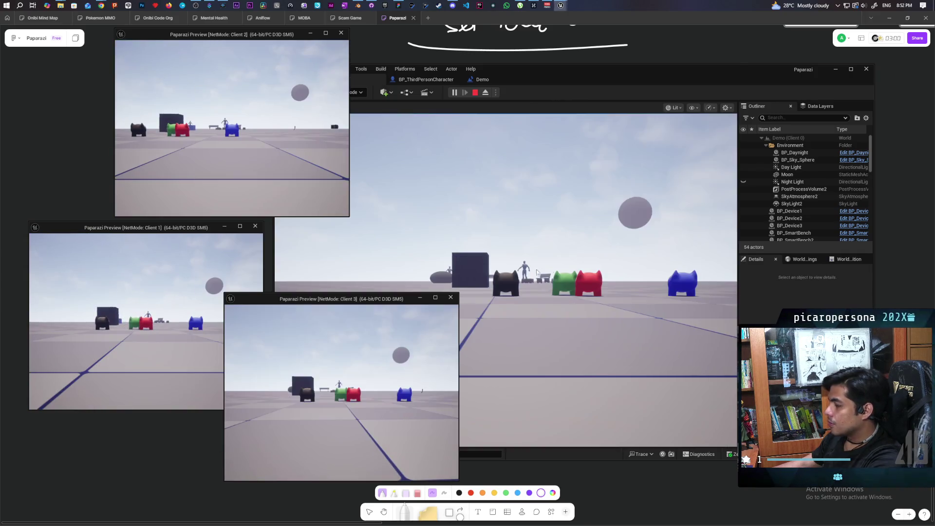
click(507, 280)
key(w)
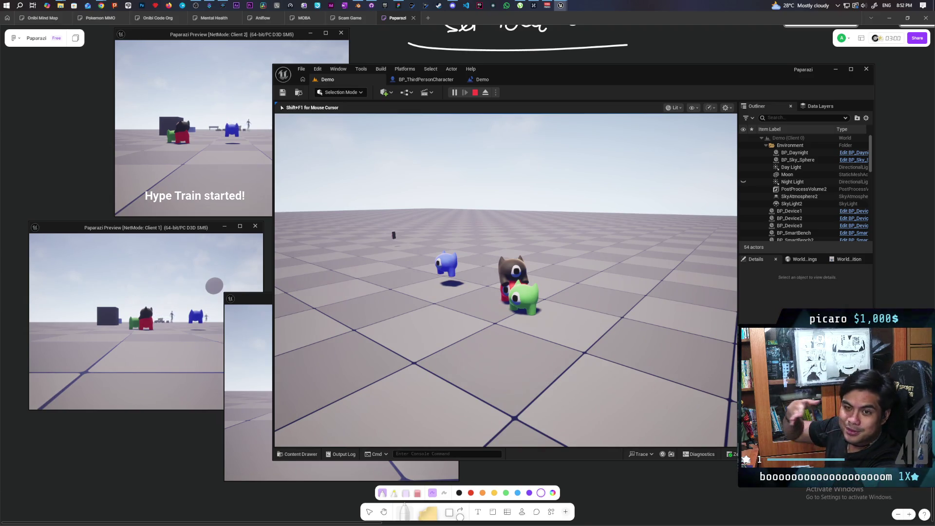
key(Escape)
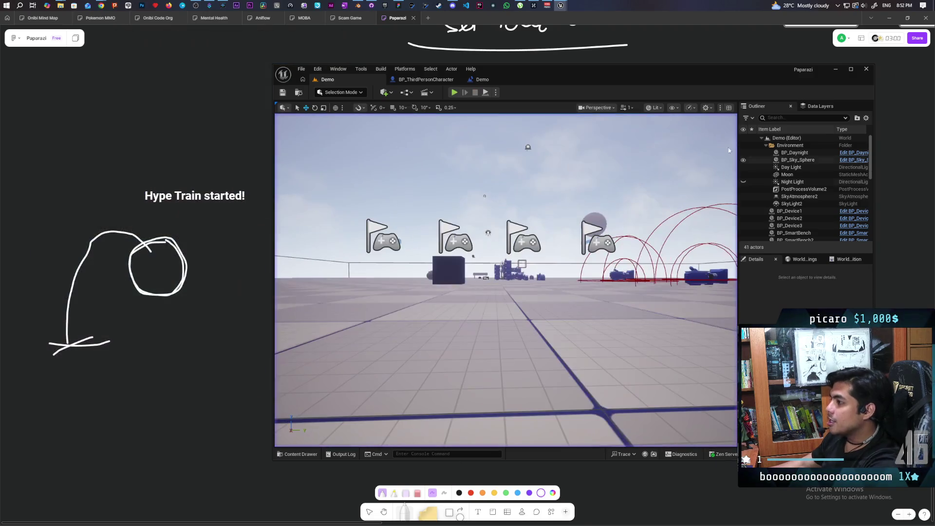
- Relaunch the test, view the clustered characters, bring Client 2 forward, shift the editor right, and stop
click(454, 92)
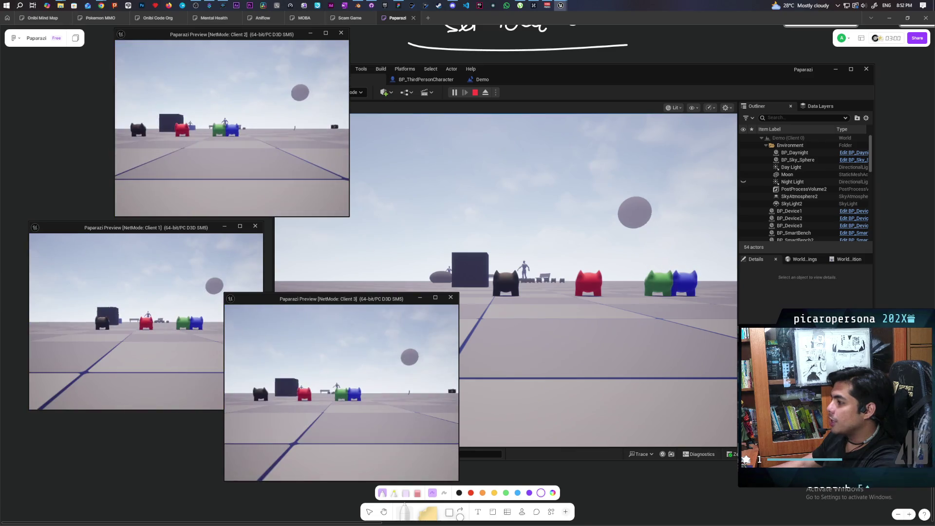
click(465, 312)
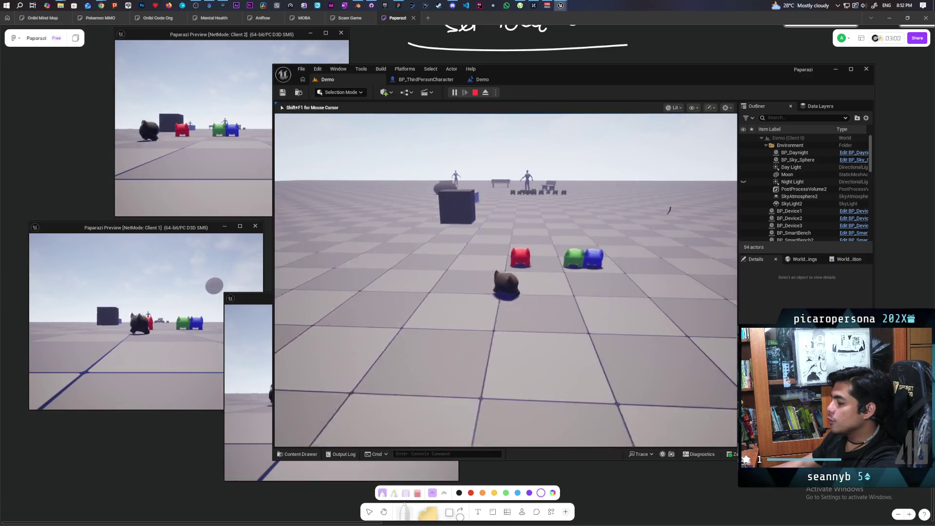
key(w)
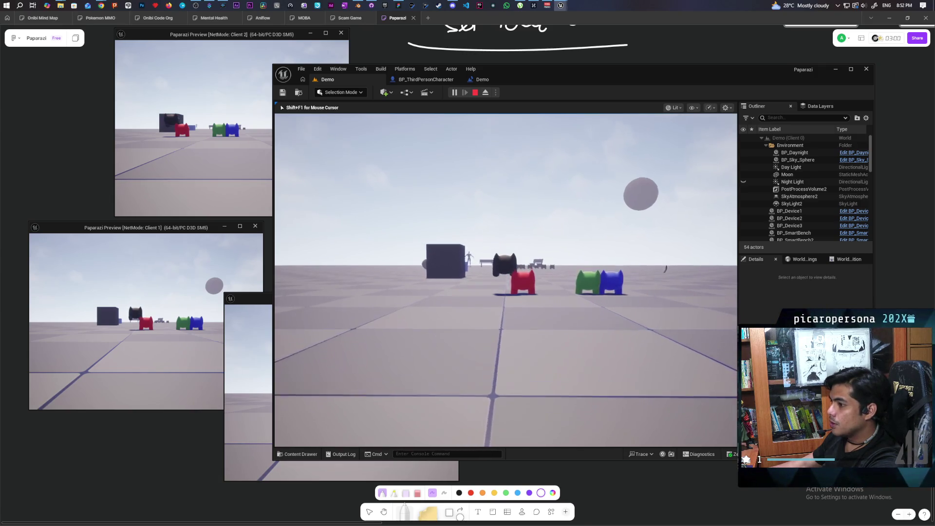
key(alt+Tab)
mouse_move(553, 82)
mouse_down()
mouse_move(685, 60)
mouse_move(666, 69)
mouse_up()
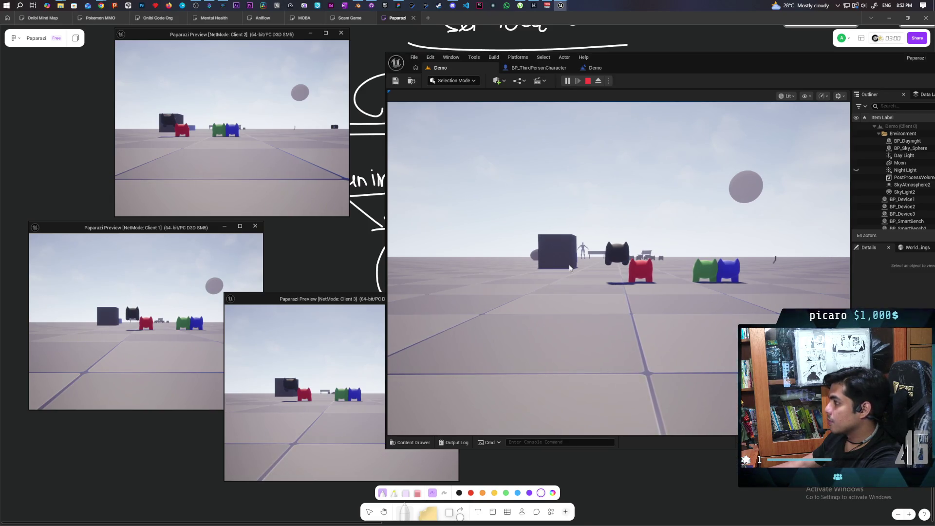
key(Escape)
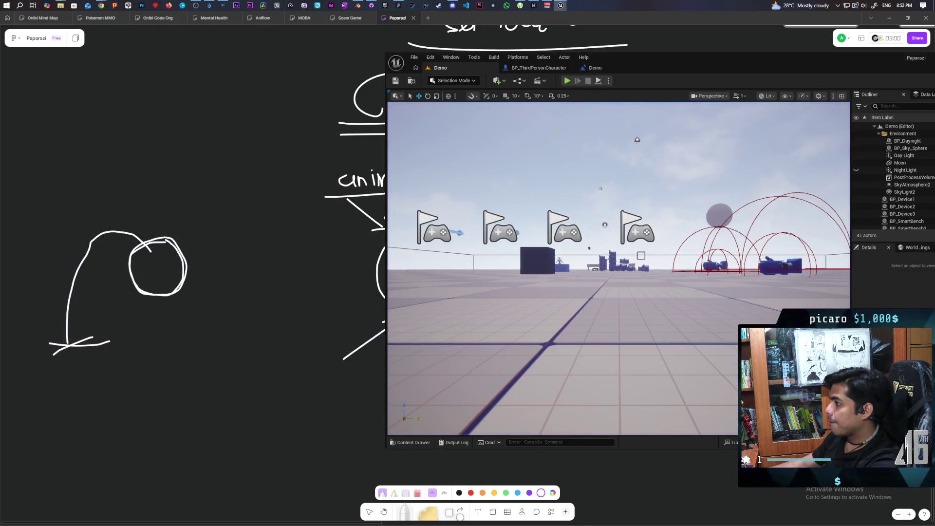
- Open BP_ThirdPersonCharacter and bring the Attach Actor To Component node into view
click(532, 68)
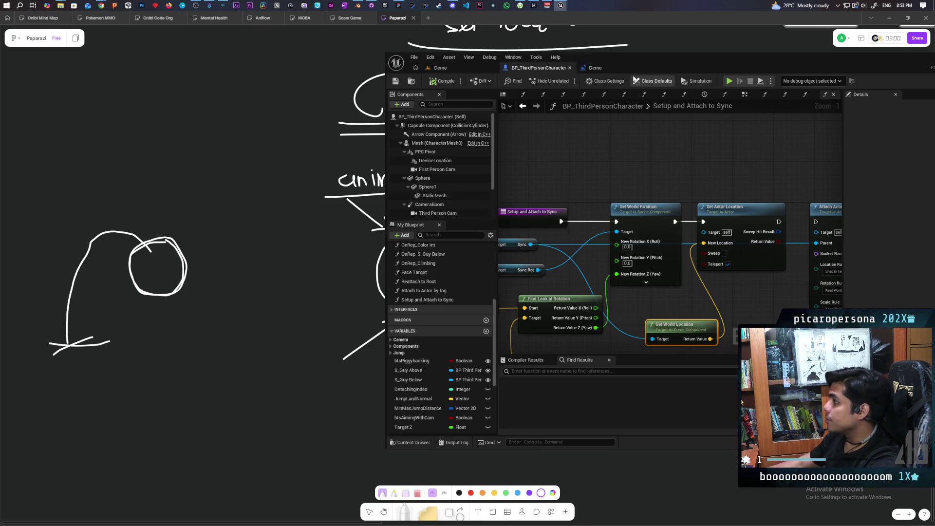
scroll(611, 163, down, 3)
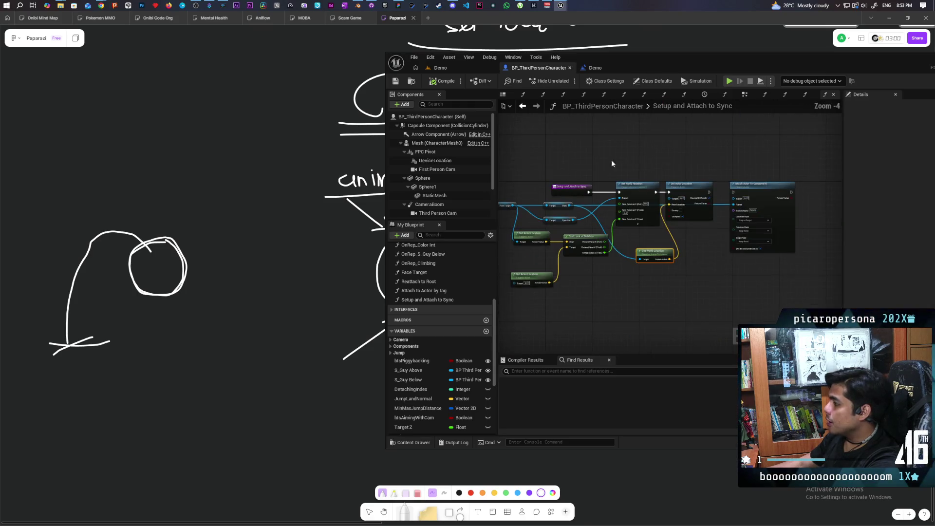
scroll(609, 166, up, 2)
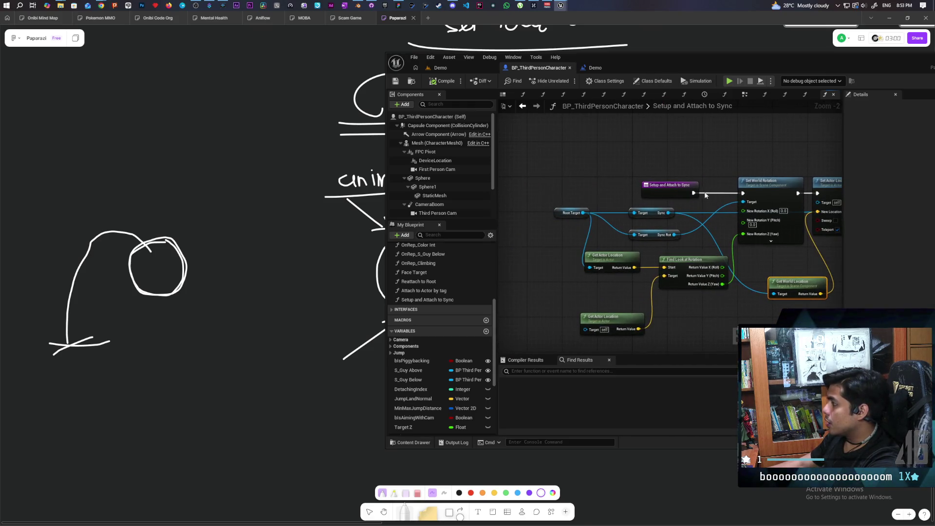
drag(769, 193, 559, 181)
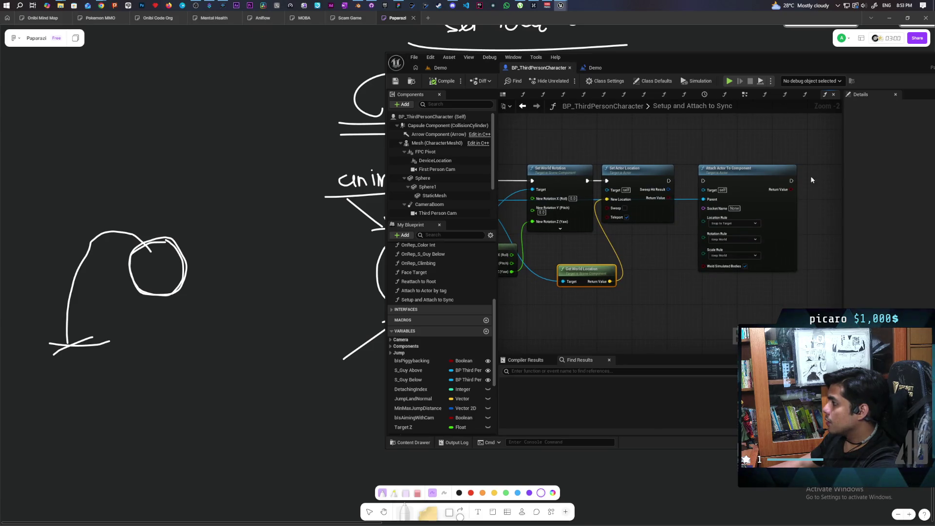
mouse_move(759, 177)
mouse_down()
mouse_move(721, 285)
mouse_move(749, 172)
mouse_move(782, 175)
mouse_up()
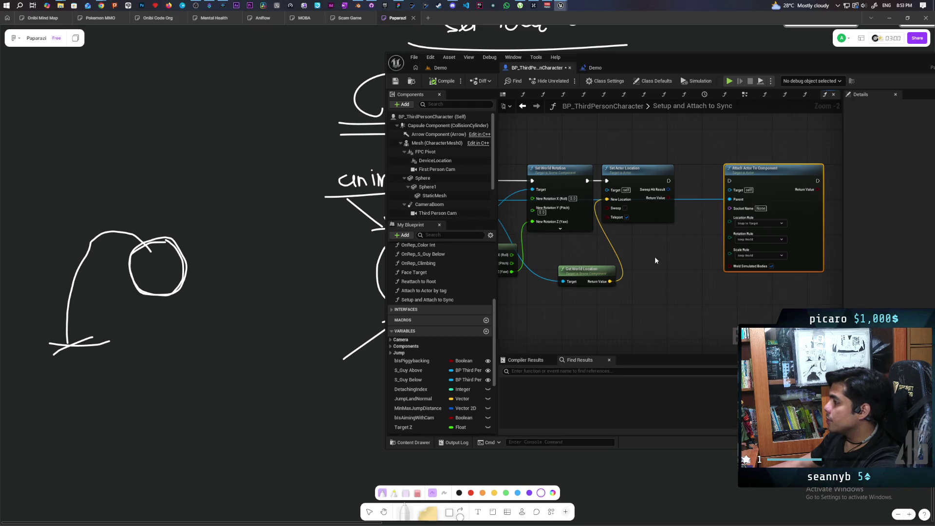
drag(655, 260, 748, 254)
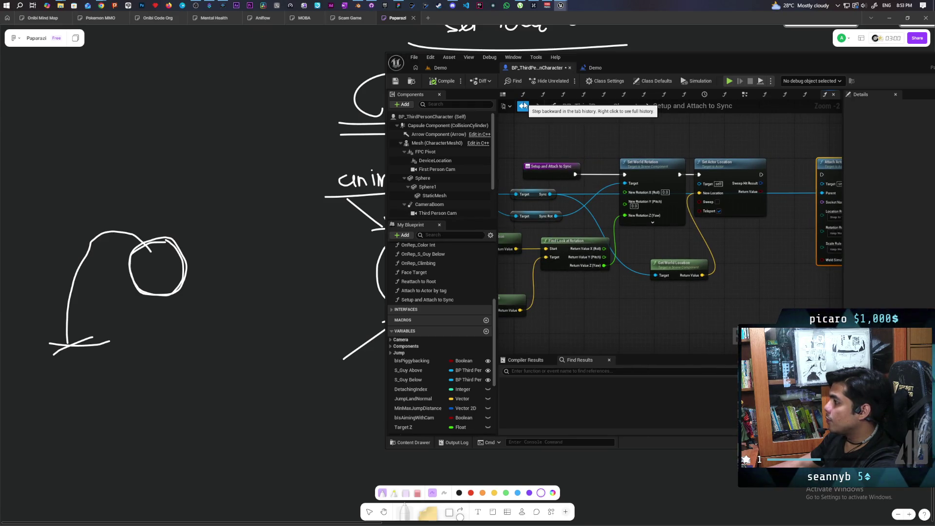
mouse_move(769, 245)
mouse_down()
mouse_move(662, 255)
mouse_move(646, 274)
mouse_up()
scroll(670, 239, up, 2)
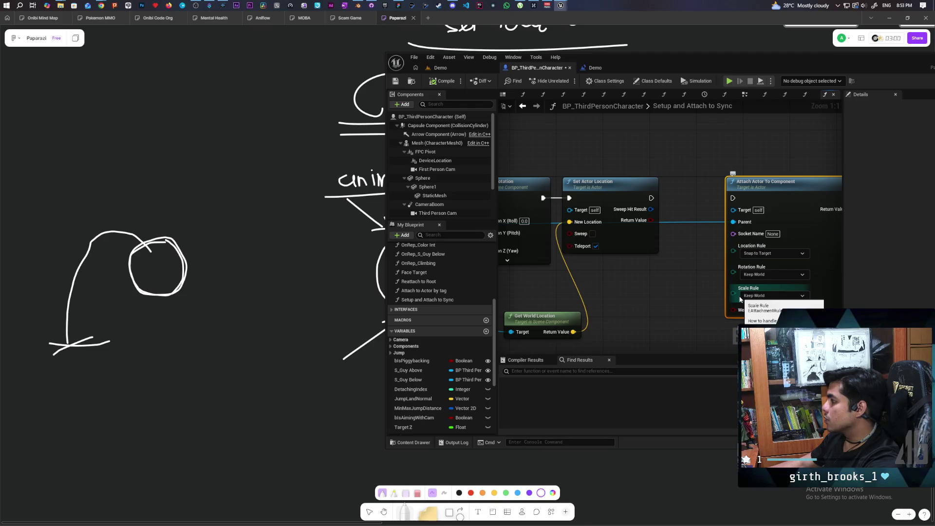
- Wire Set Actor Location into Attach Actor To Component, break that link, and return to Demo
mouse_move(653, 198)
mouse_down()
mouse_move(792, 197)
mouse_move(752, 197)
mouse_up()
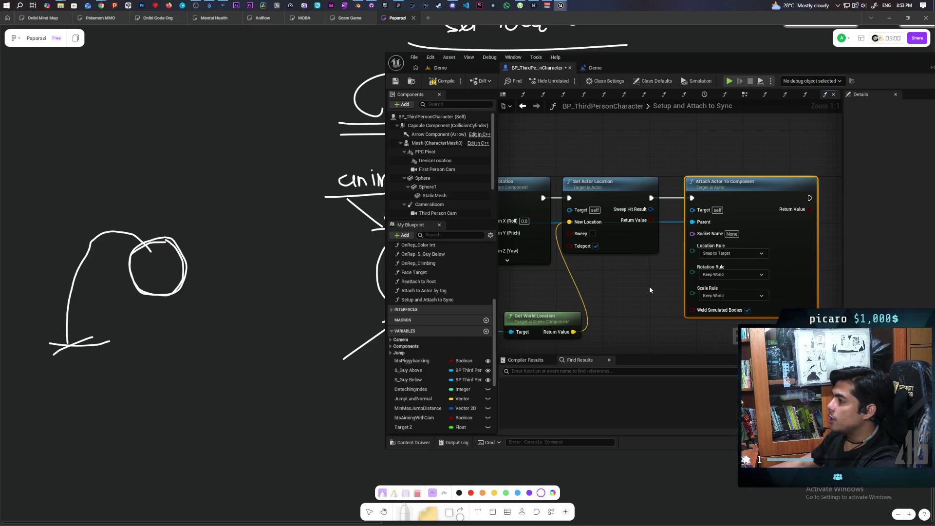
click(658, 243)
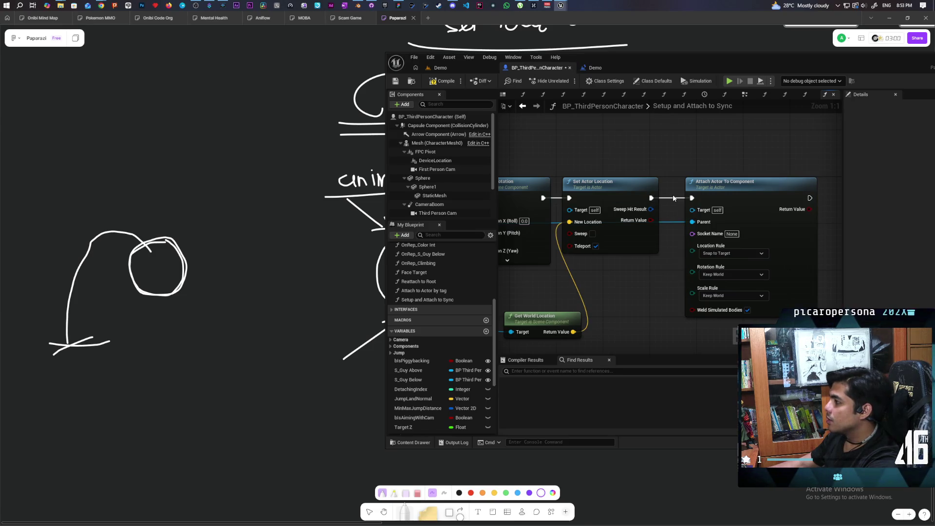
alt+click(666, 198)
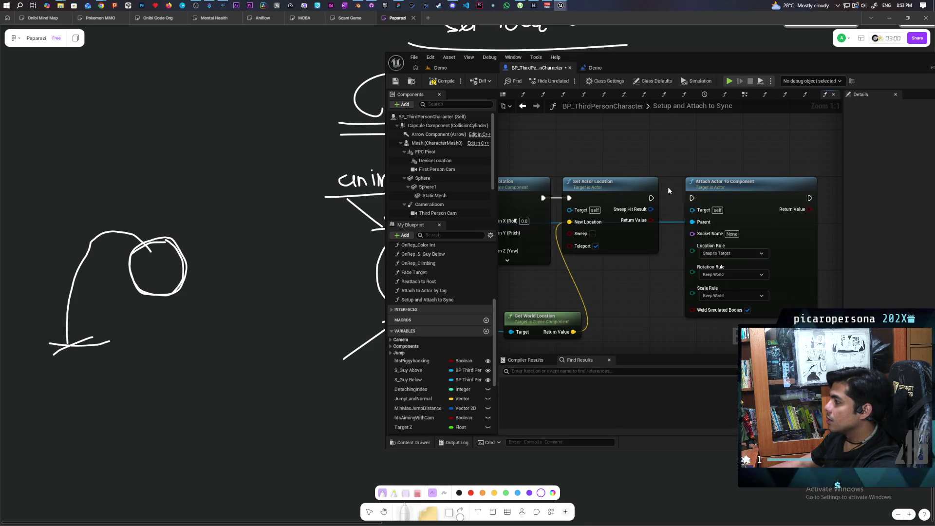
click(451, 68)
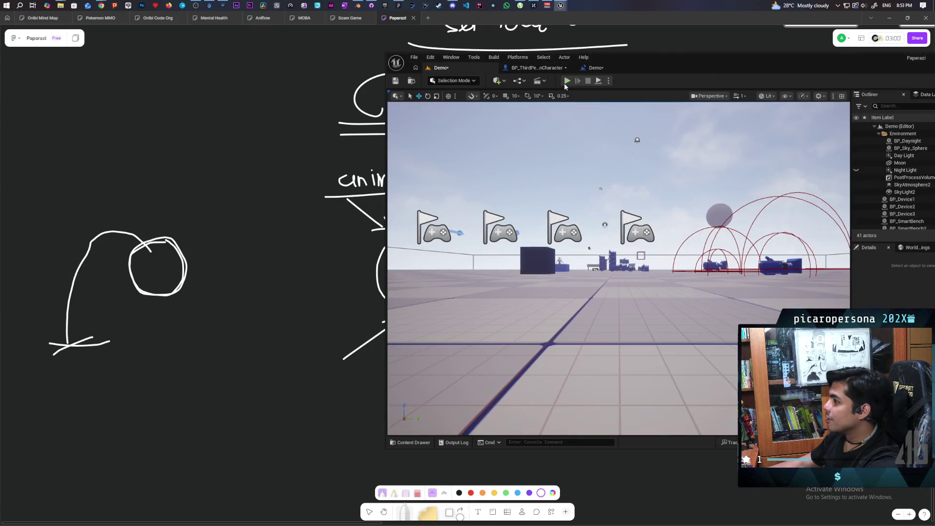
key(alt+p)
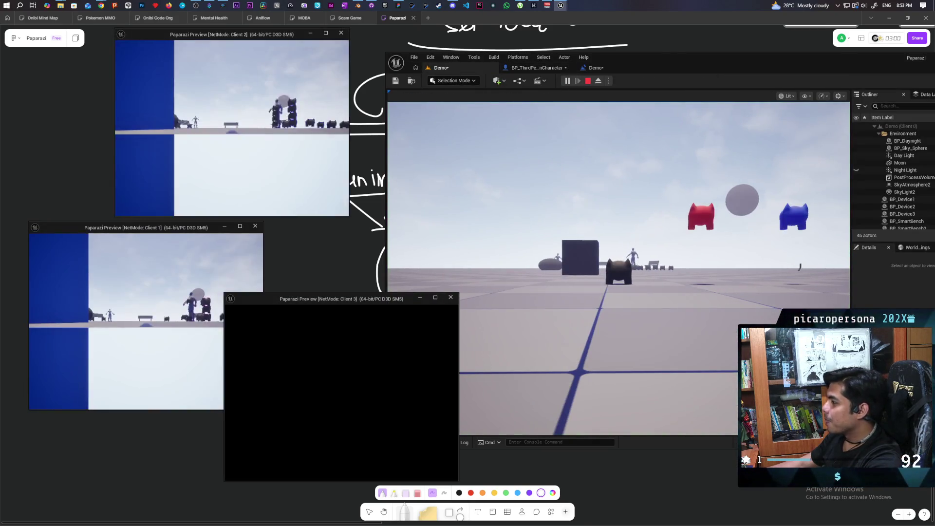
click(553, 296)
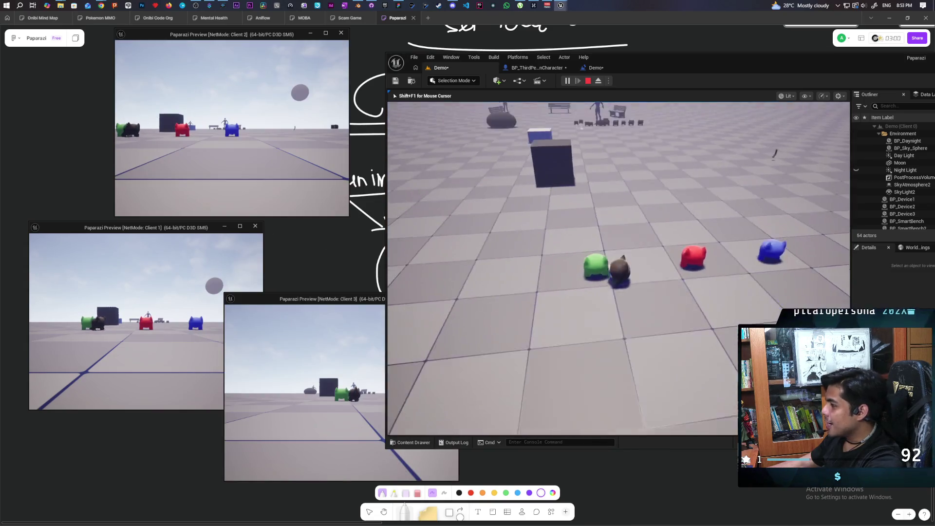
key(a)
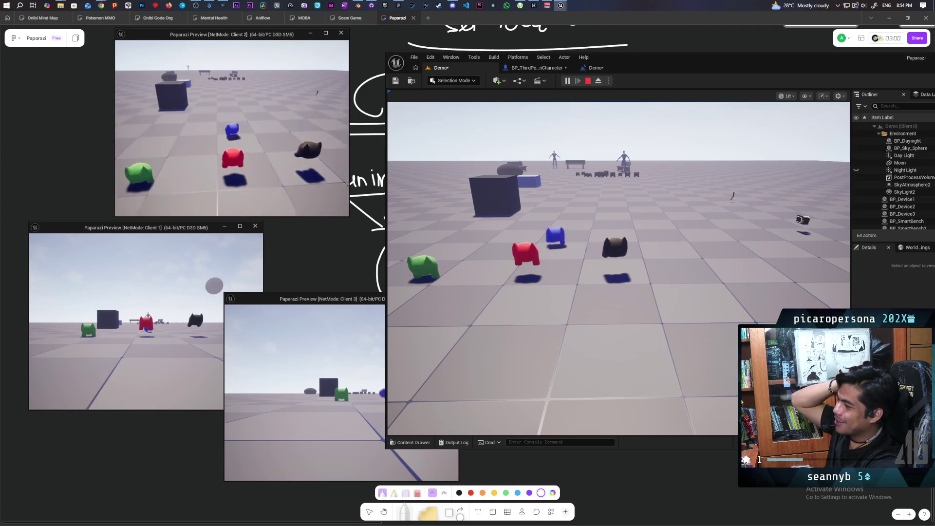
key(Escape)
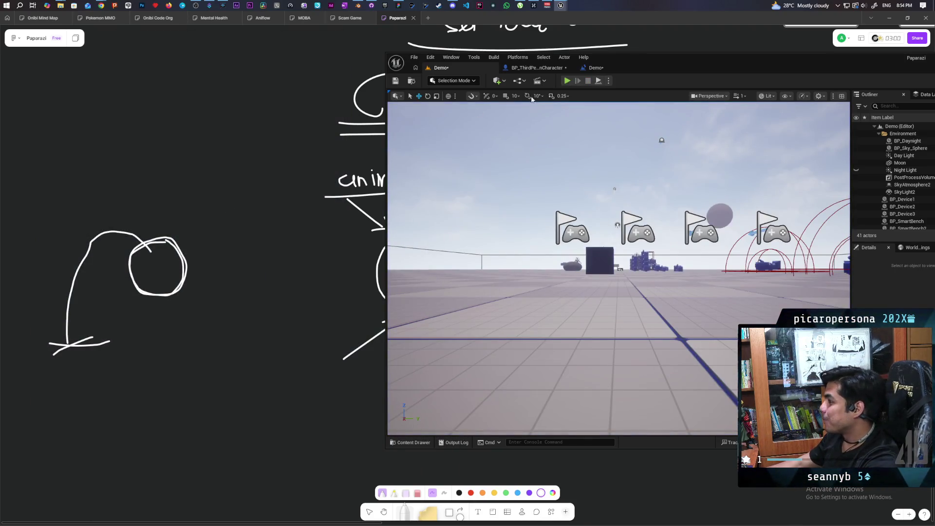
- Save BP_ThirdPersonCharacter and the Demo level, then return to the Demo level
click(539, 70)
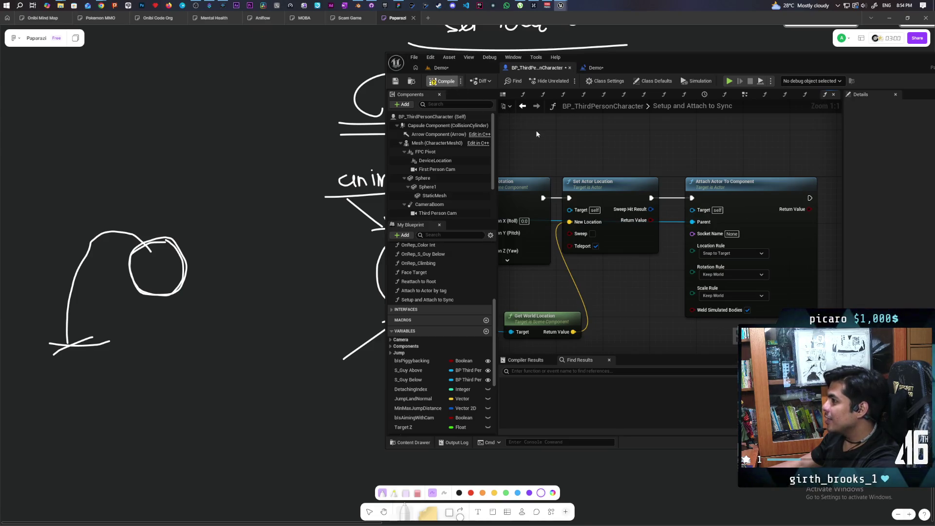
key(ctrl+shift+s)
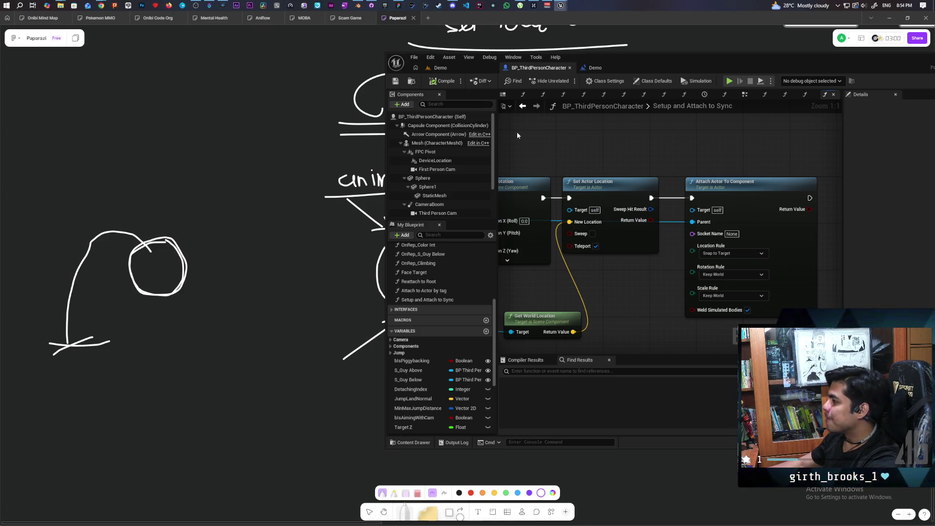
click(452, 69)
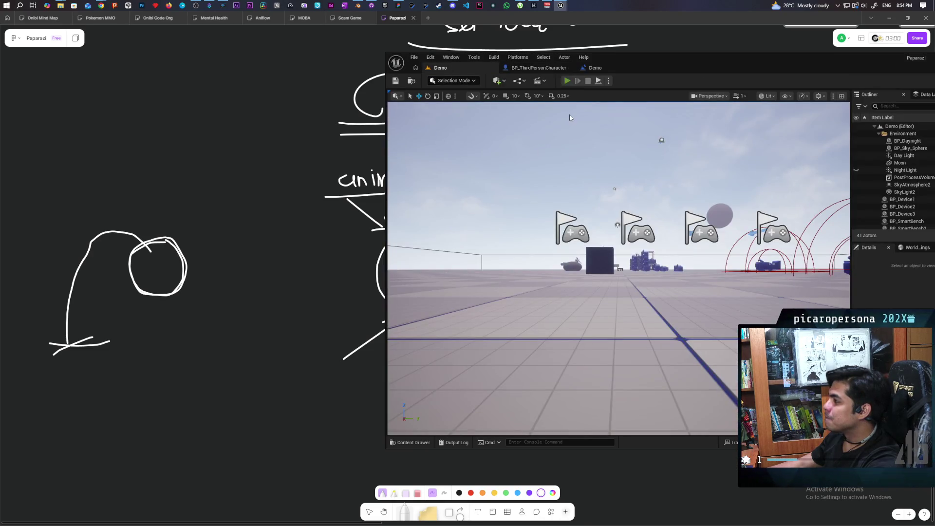
- Run a three-client stacking test, stop it, and reopen the character blueprint graph
key(alt+p)
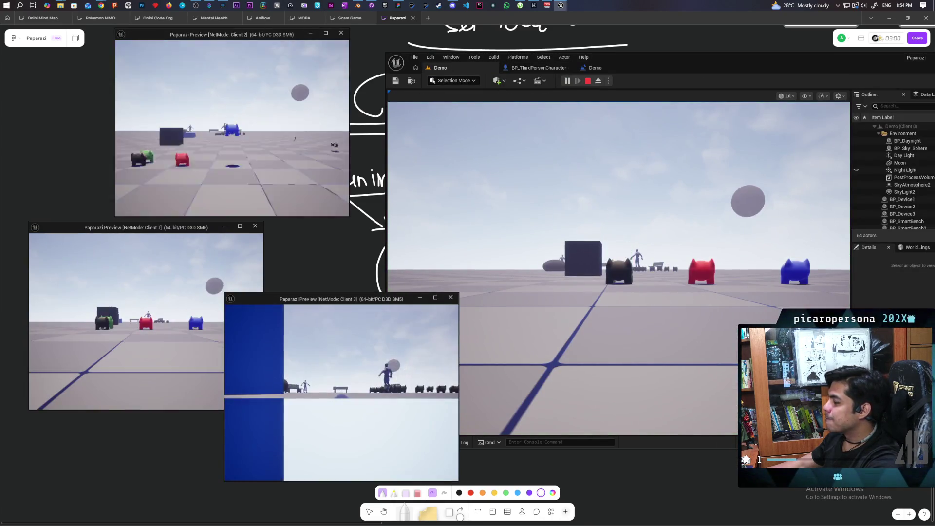
click(648, 308)
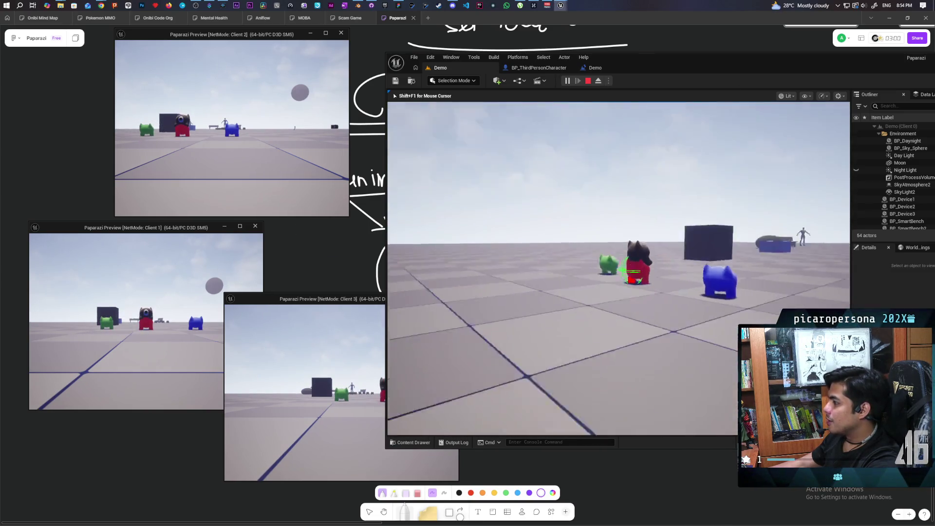
key(alt+Tab)
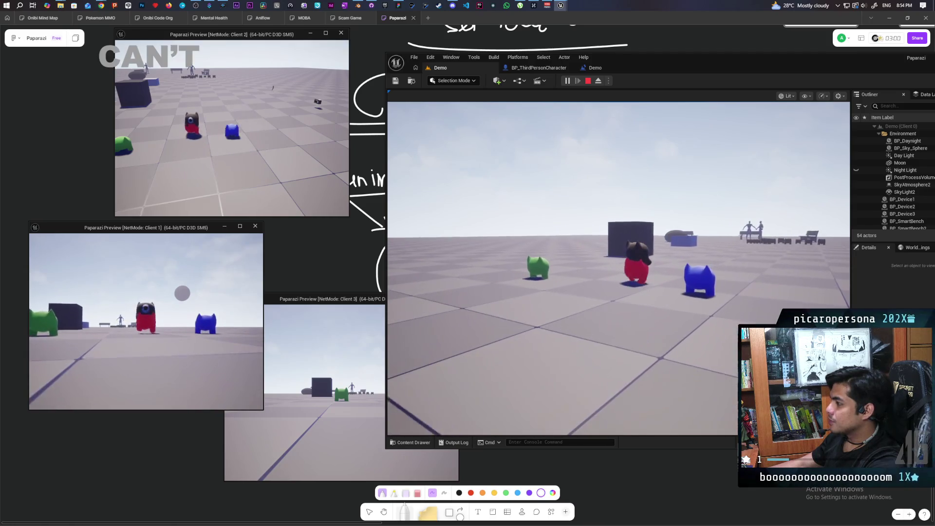
key(Escape)
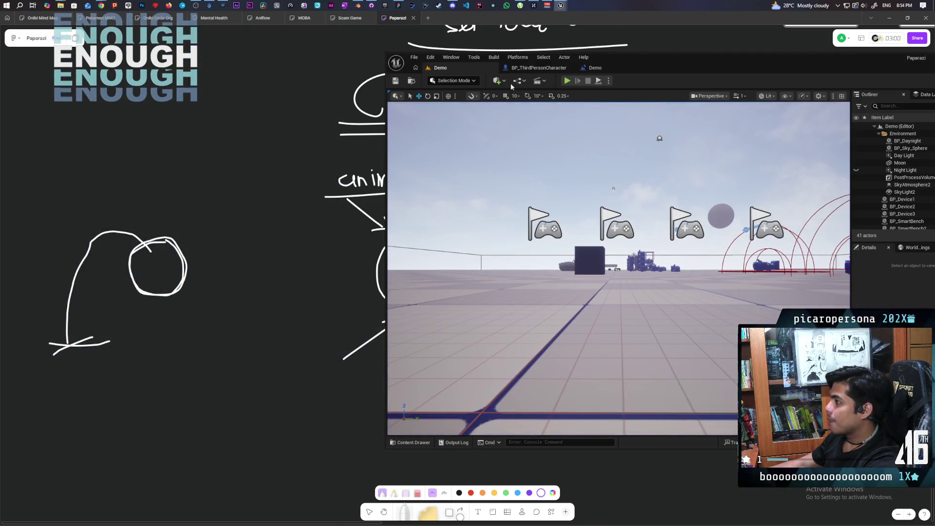
click(536, 68)
- Add a Set Replicate Movement node beside Attach Actor To Component, save, and start a play session
scroll(591, 237, down, 3)
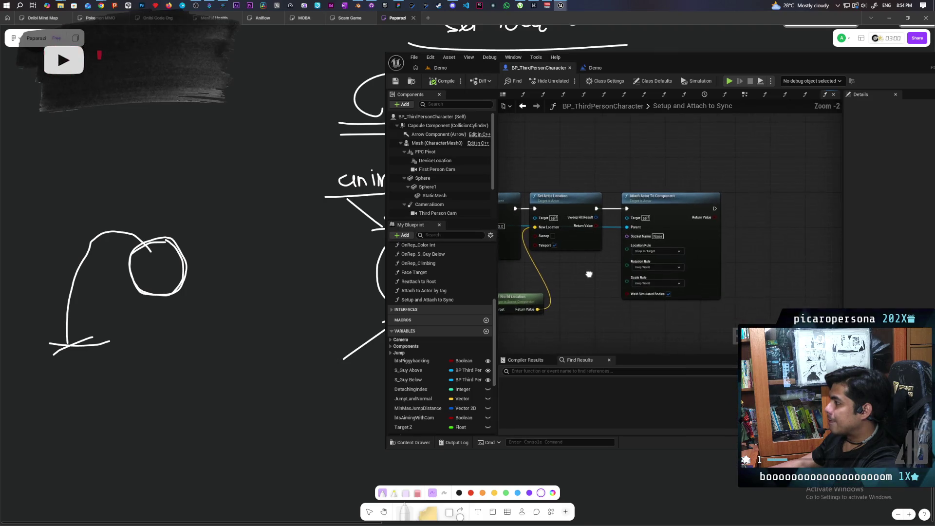
scroll(591, 237, up, 2)
drag(591, 237, 562, 250)
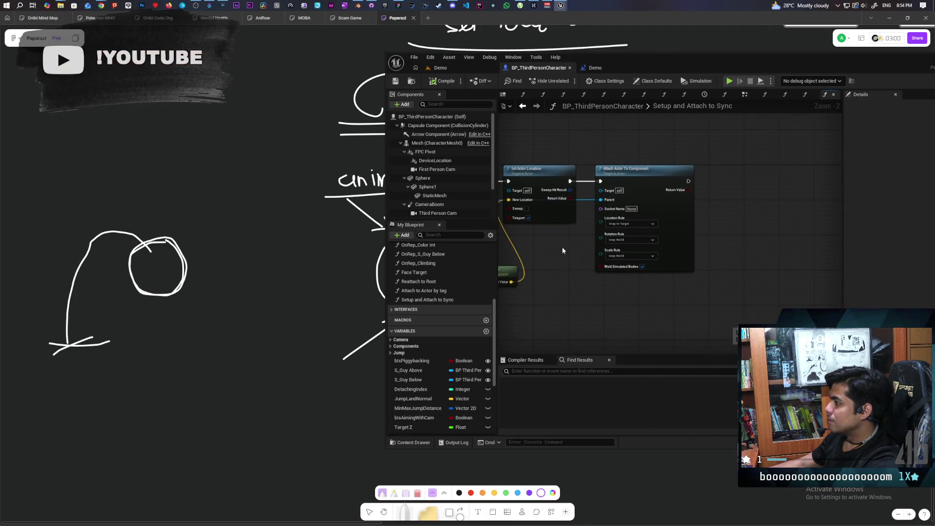
right_click(731, 210)
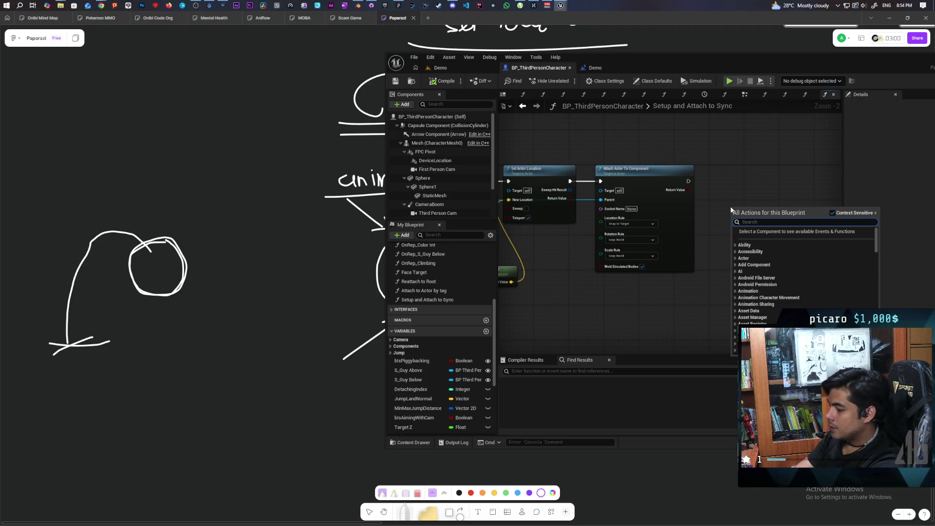
text(enable repli)
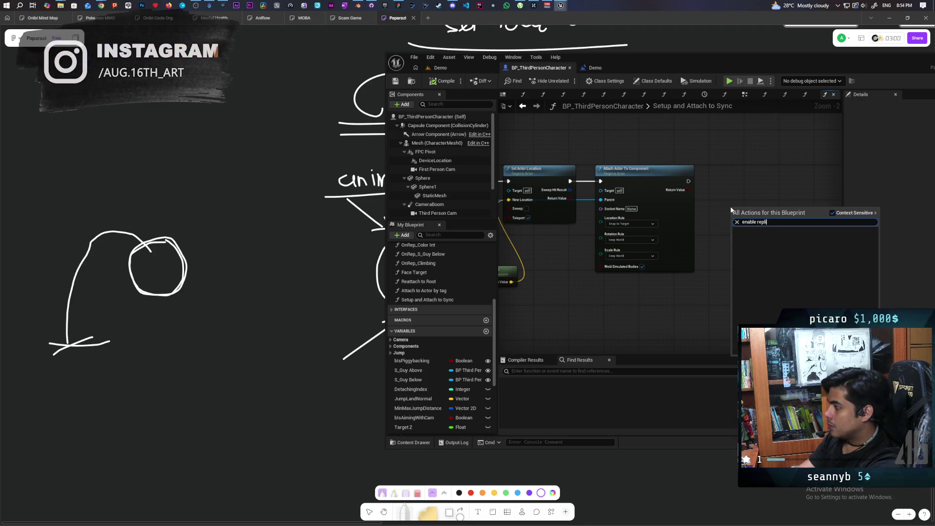
key(BackSpace)
key(BackSpace)
key(BackSpace)
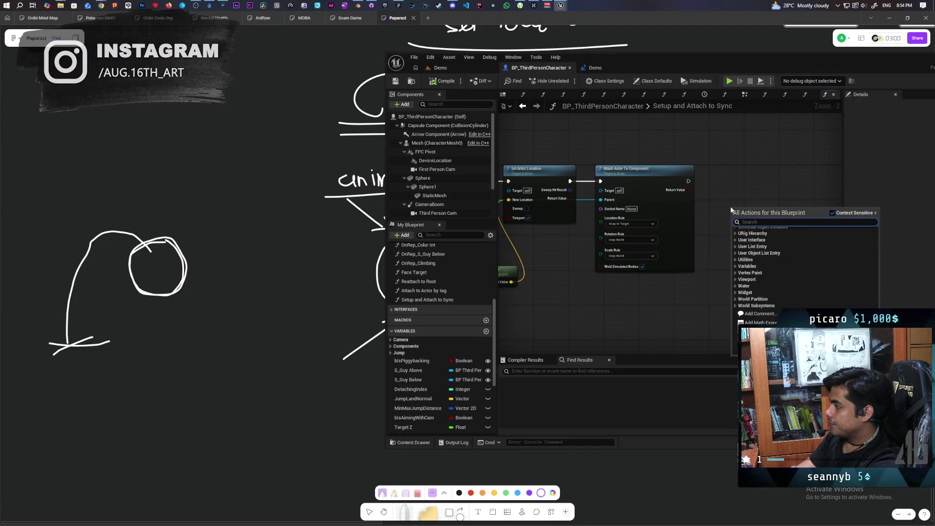
text(replicate)
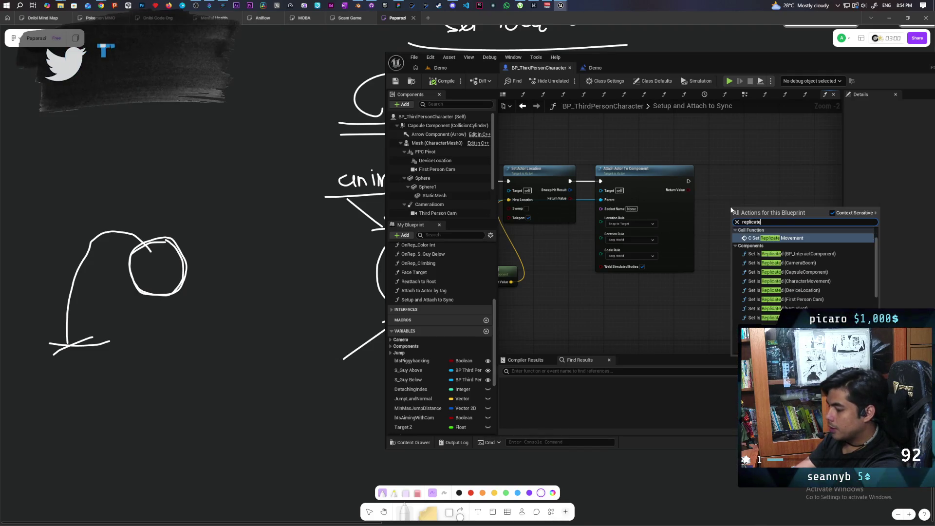
text( moveme)
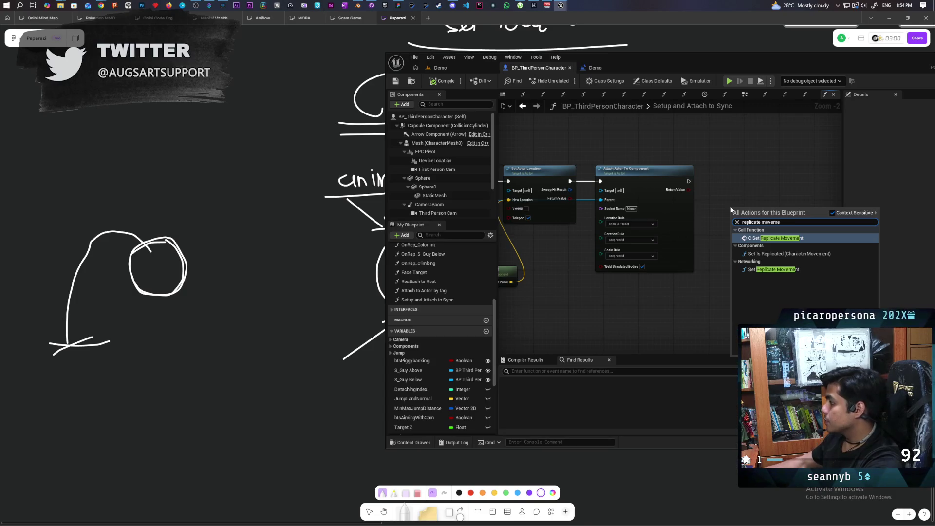
key(Return)
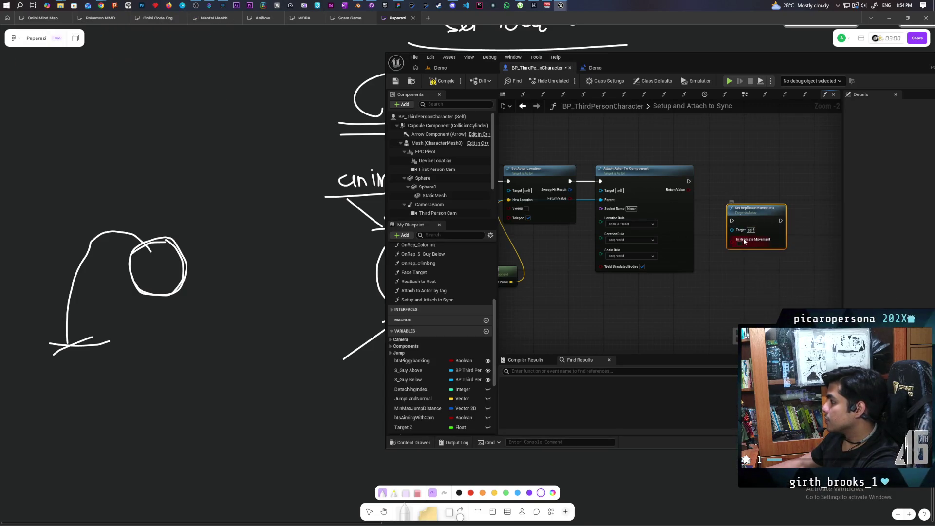
mouse_move(737, 205)
mouse_down()
mouse_move(734, 180)
mouse_move(713, 183)
mouse_up()
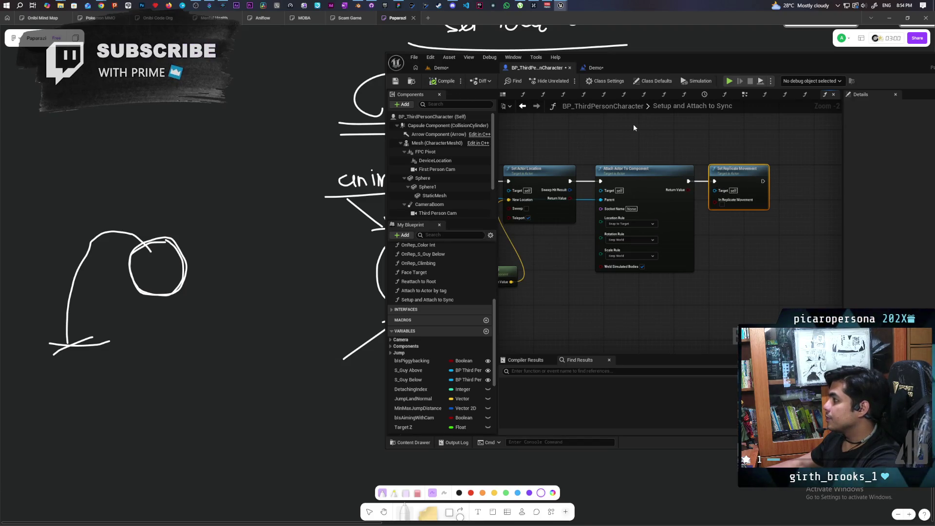
key(ctrl+s)
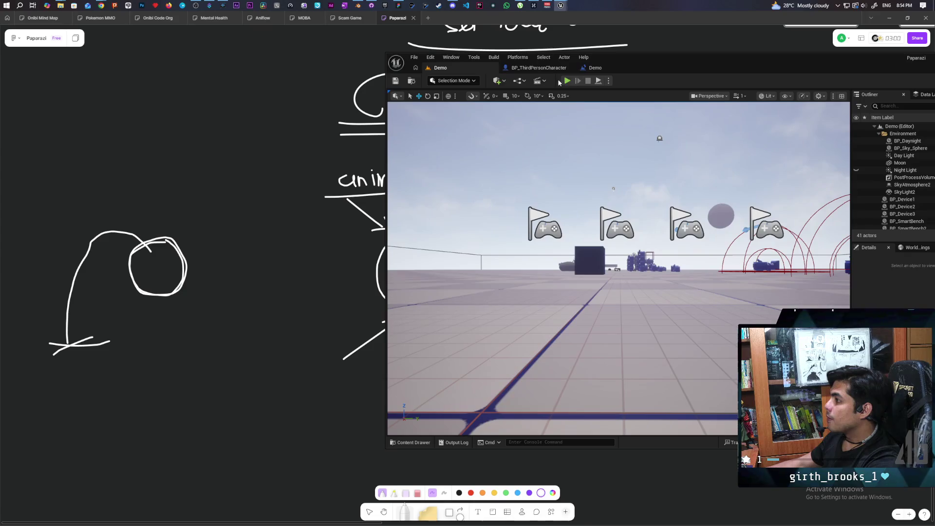
click(567, 81)
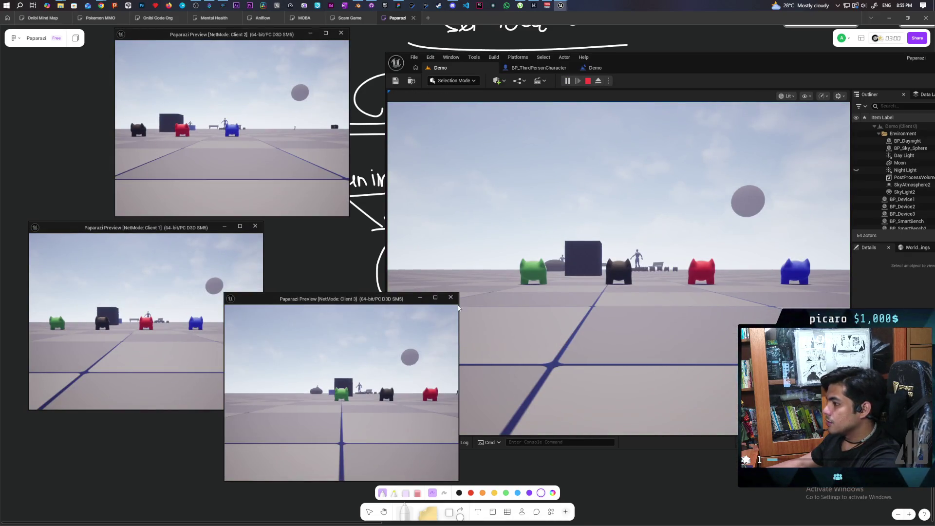
- Walk a character toward the cube in the test, stop, and return to the blueprint graph
click(461, 308)
key(w)
key(Escape)
click(538, 67)
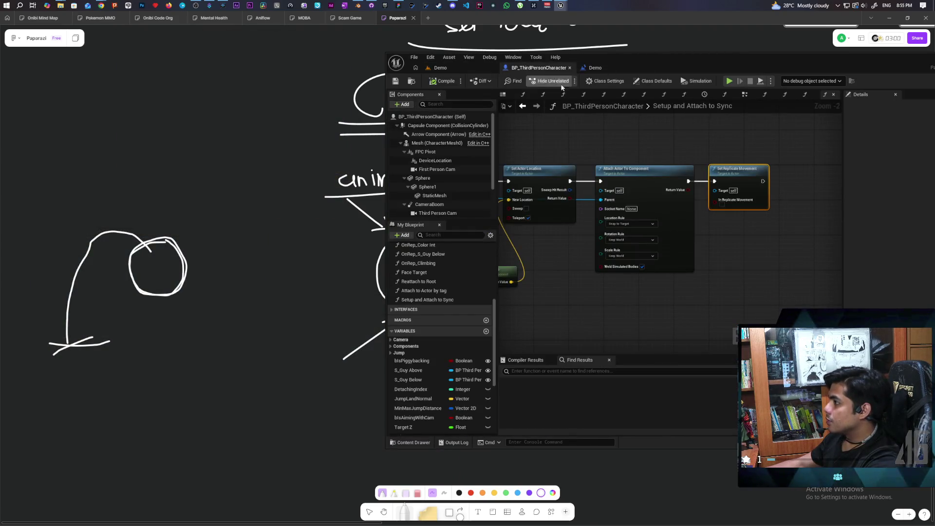
- Insert a Stop Movement Immediately node before Attach Actor To Component, save, and return to Demo
drag(661, 207, 755, 204)
right_click(602, 221)
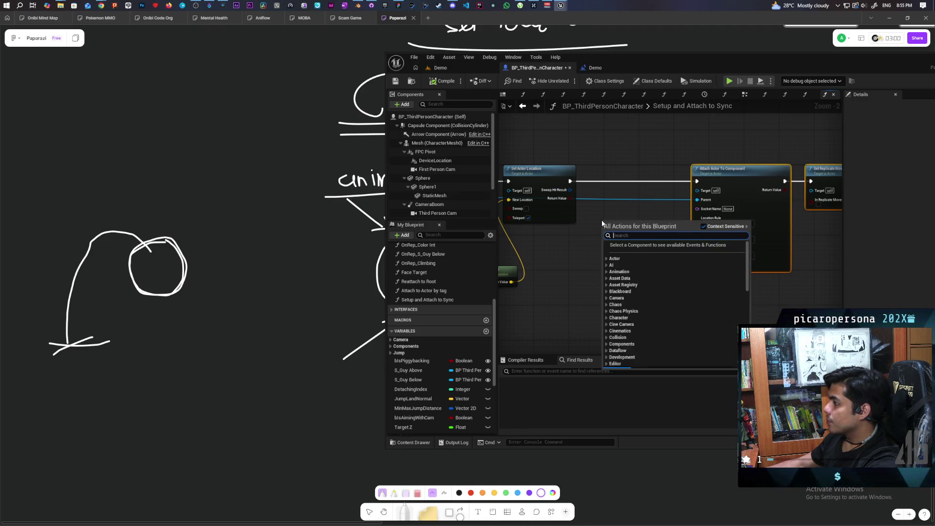
text(immedia)
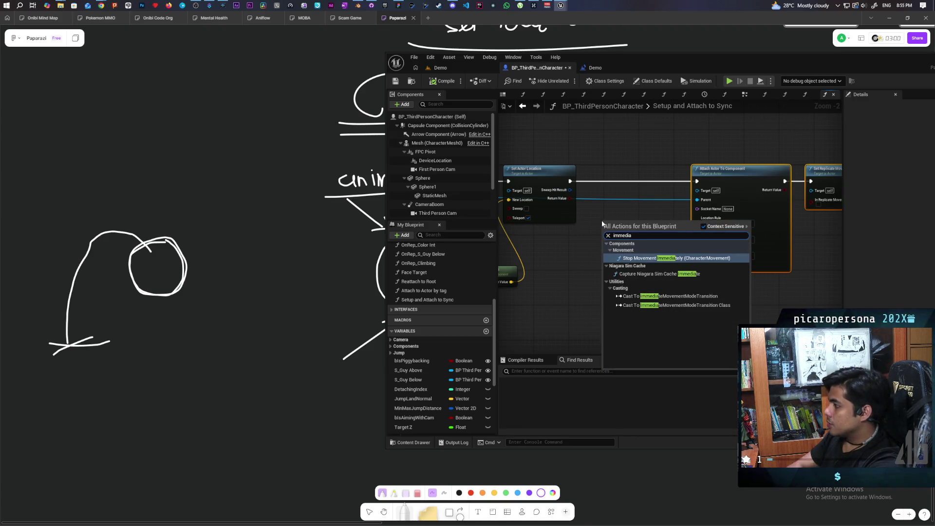
key(Return)
drag(624, 233, 624, 183)
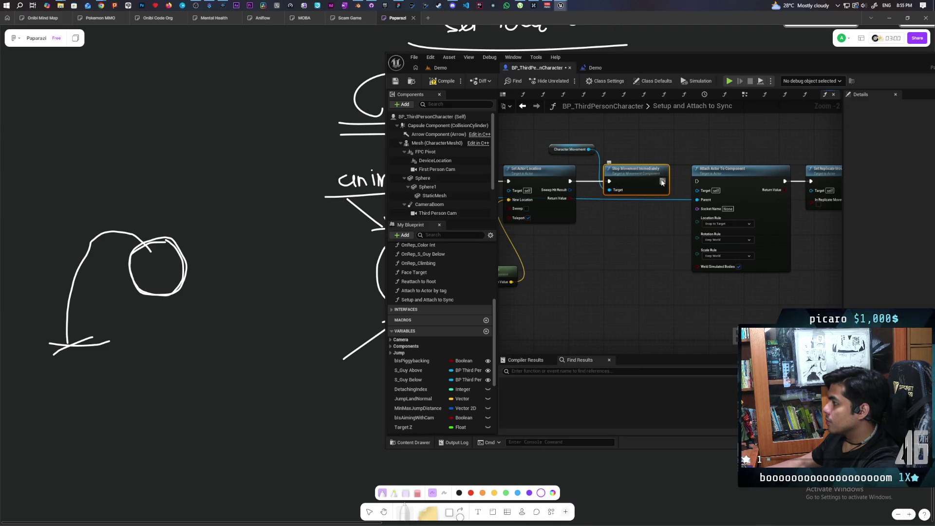
key(ctrl+s)
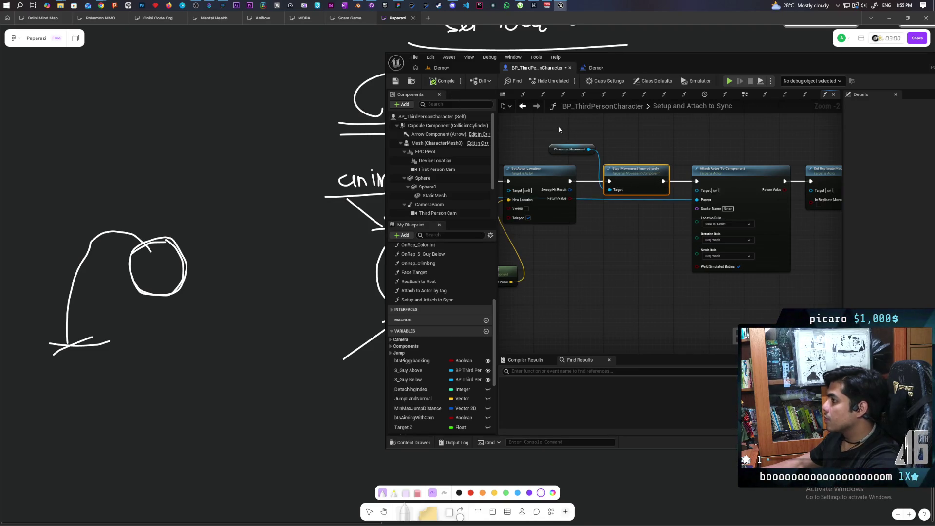
click(465, 65)
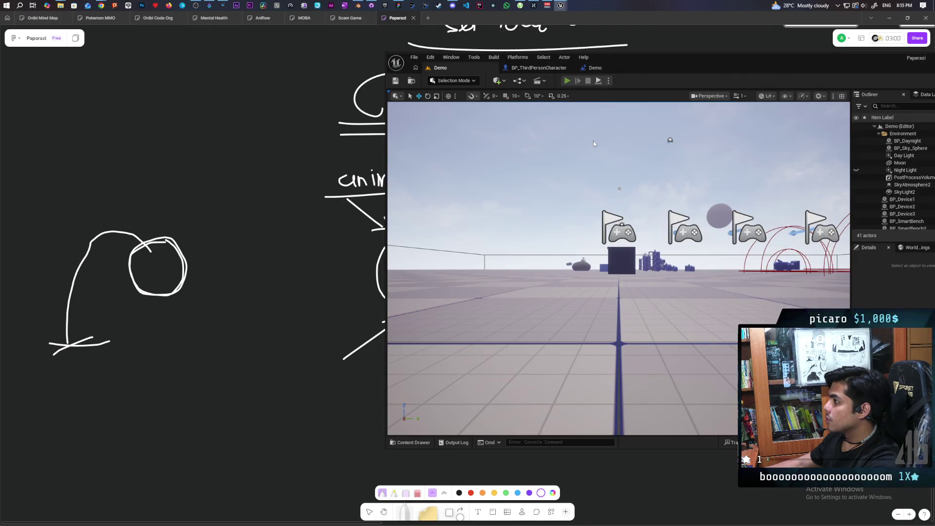
- Run a three-client stacking test, checking the Client 3 window, then stop and reopen the blueprint
key(alt+p)
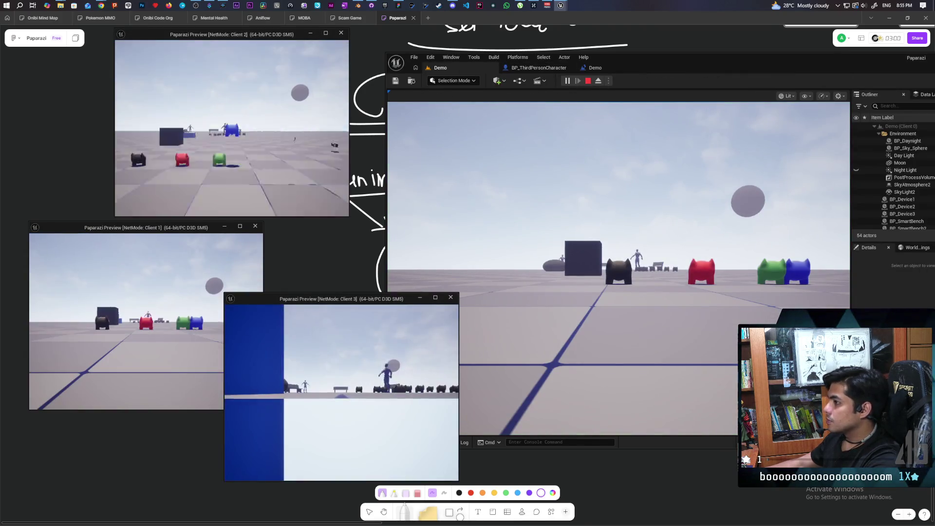
click(566, 258)
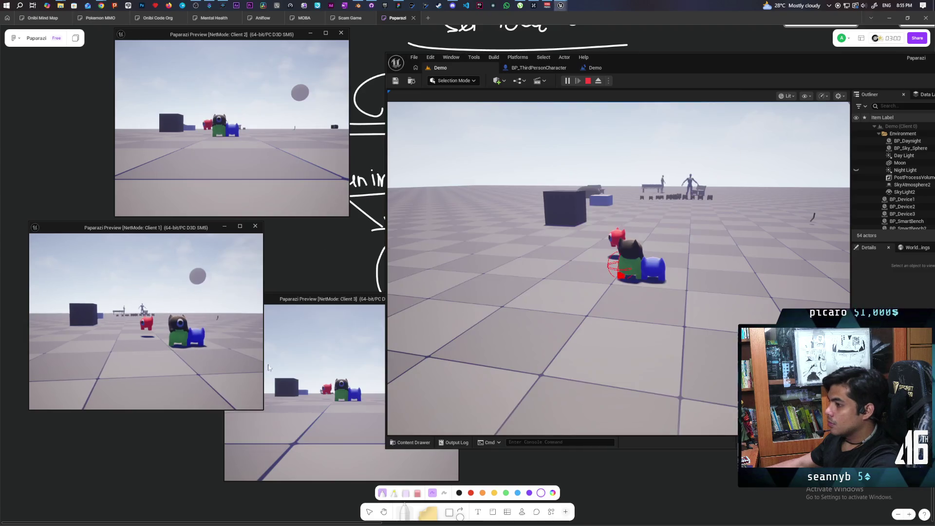
click(292, 341)
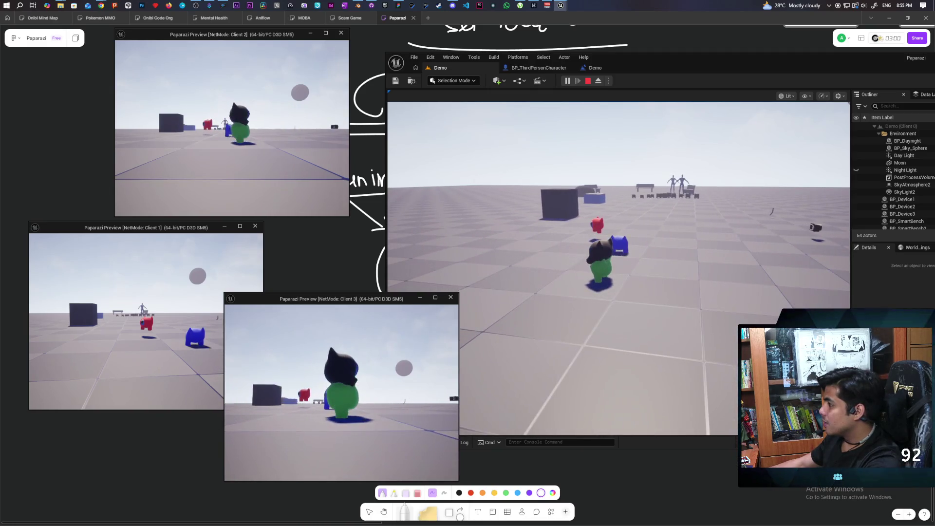
key(Escape)
click(538, 69)
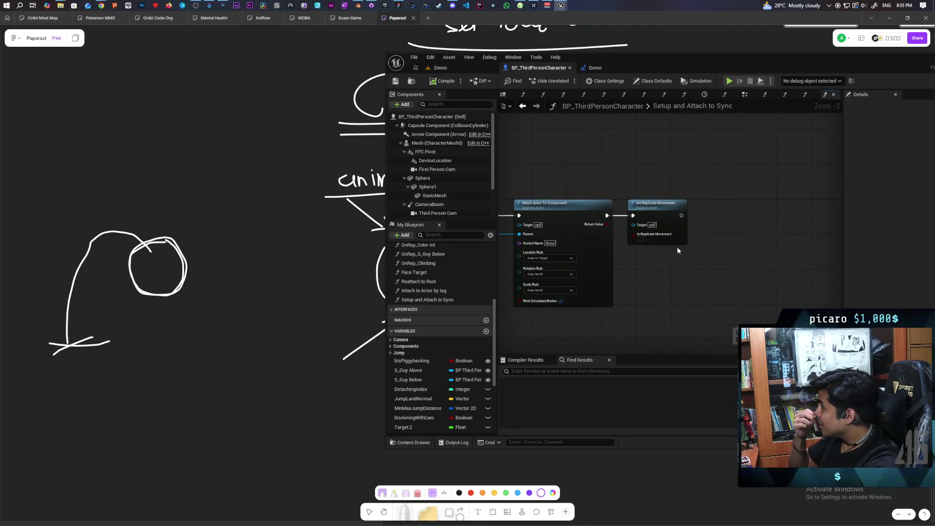
- Go back to the EventGraph and open the Attach to Stack function graph
click(528, 108)
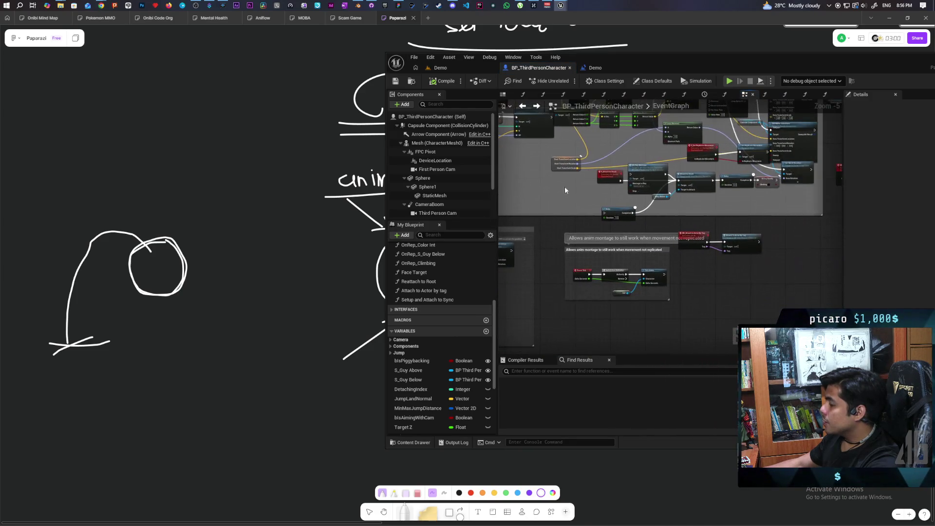
mouse_move(720, 200)
mouse_down()
mouse_move(651, 206)
mouse_move(593, 198)
mouse_move(602, 222)
mouse_up()
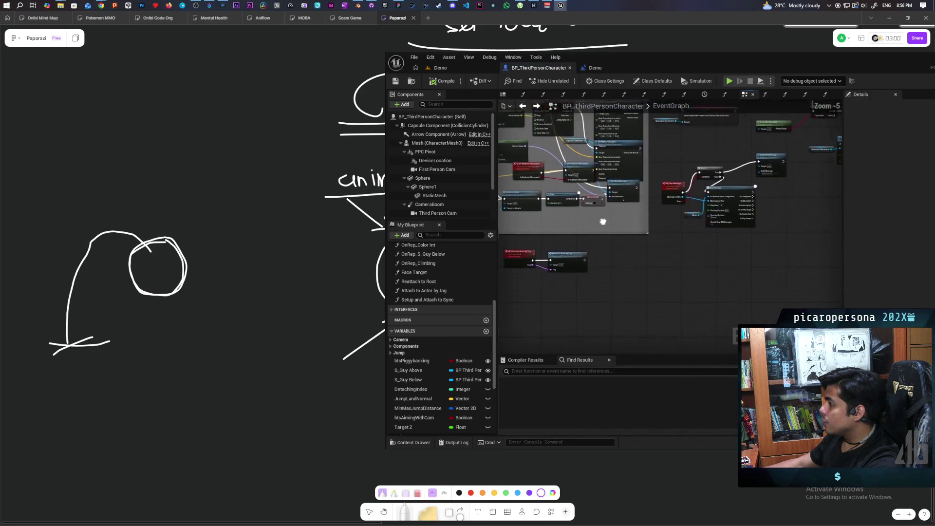
scroll(650, 197, up, 3)
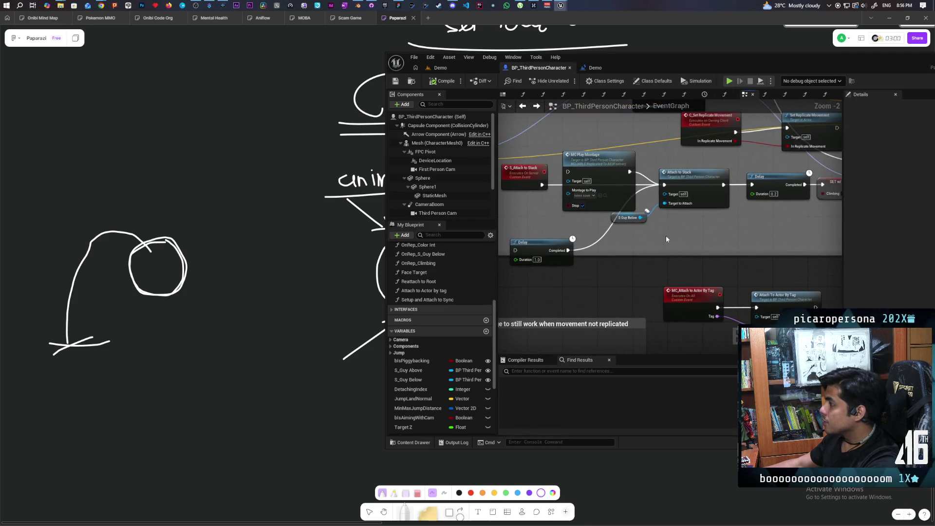
double_click(682, 194)
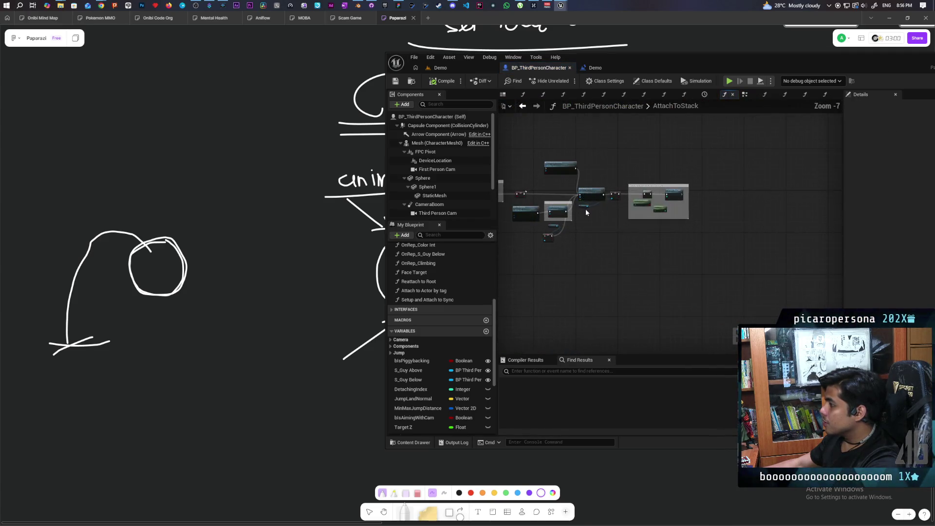
scroll(586, 212, up, 6)
- Pan through AttachToStack's Disable Movement, MC Play Montage and Stop Lag sections
mouse_move(612, 267)
mouse_down()
mouse_move(447, 302)
mouse_move(638, 244)
mouse_move(747, 227)
mouse_move(732, 231)
mouse_up()
scroll(714, 232, down, 1)
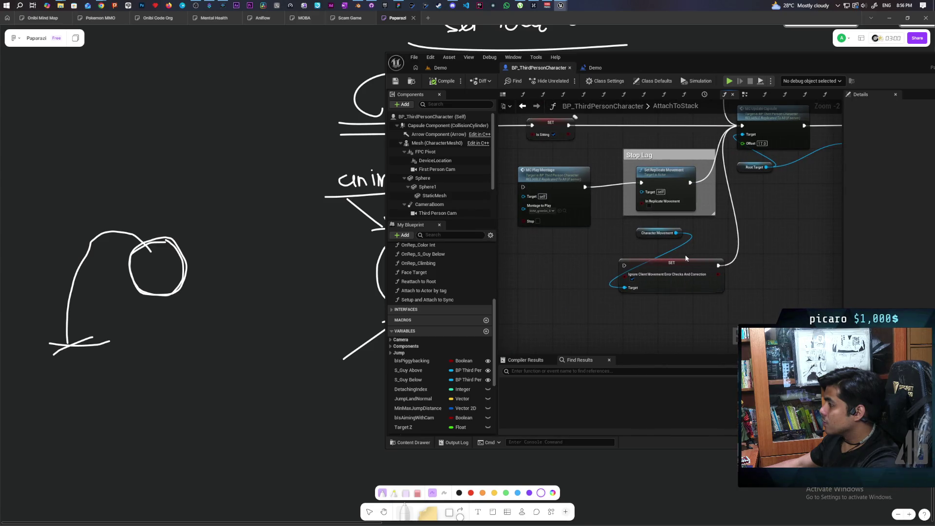
drag(685, 256, 692, 270)
mouse_move(601, 251)
mouse_down()
mouse_move(745, 271)
mouse_move(698, 279)
mouse_move(629, 272)
mouse_move(672, 283)
mouse_move(609, 277)
mouse_move(725, 292)
mouse_move(584, 287)
mouse_up()
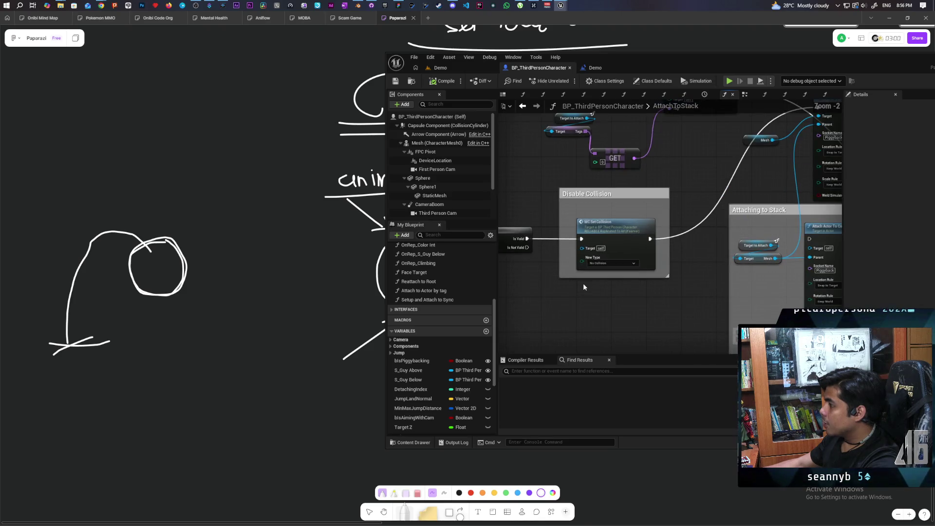
mouse_move(673, 285)
mouse_down()
mouse_move(613, 282)
mouse_move(746, 262)
mouse_move(559, 254)
mouse_move(605, 267)
mouse_move(585, 249)
mouse_move(679, 279)
mouse_move(639, 280)
mouse_move(633, 189)
mouse_up()
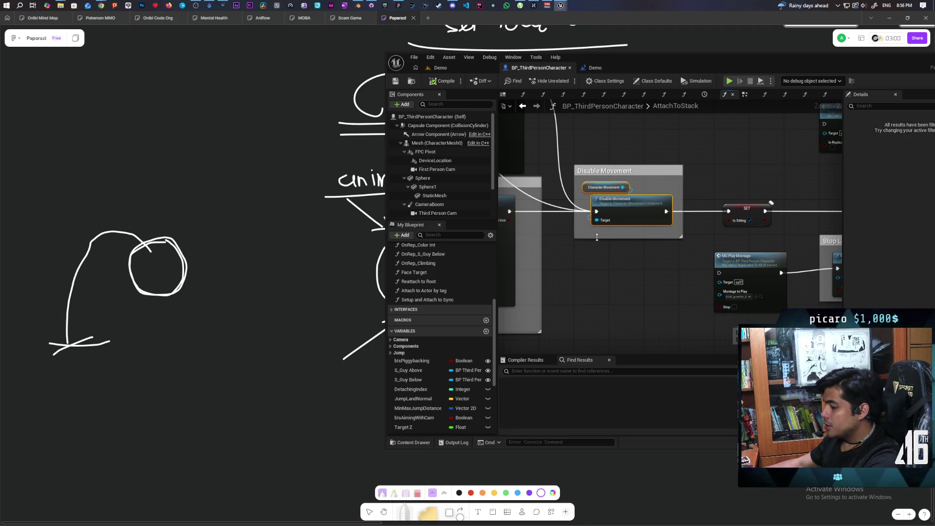
drag(623, 277, 522, 279)
mouse_move(608, 277)
mouse_down()
mouse_move(564, 243)
mouse_move(537, 285)
mouse_move(634, 302)
mouse_move(663, 331)
mouse_move(616, 292)
mouse_move(668, 272)
mouse_move(576, 272)
mouse_up()
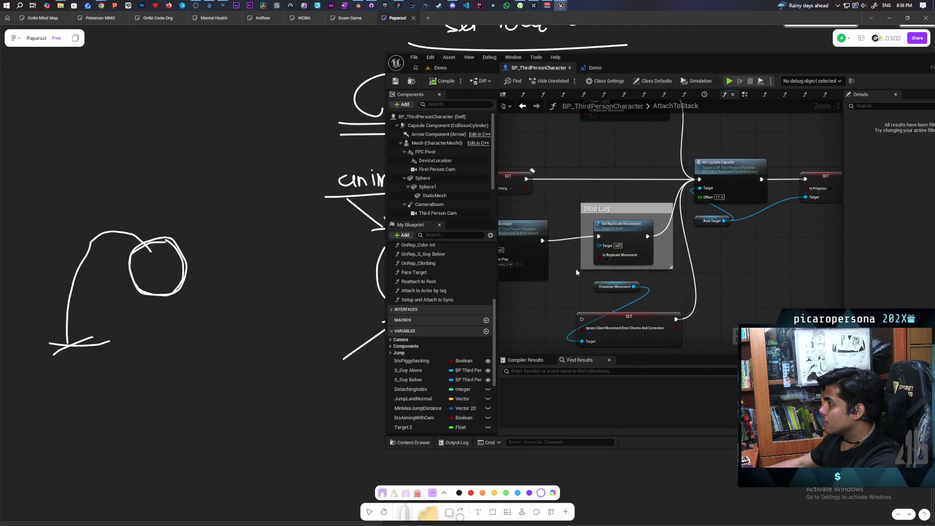
- Review MC Update Capsule and select the Ignore Input for Local Controlled Pawn block
mouse_move(715, 250)
mouse_down()
mouse_move(764, 274)
mouse_move(841, 267)
mouse_move(753, 276)
mouse_up()
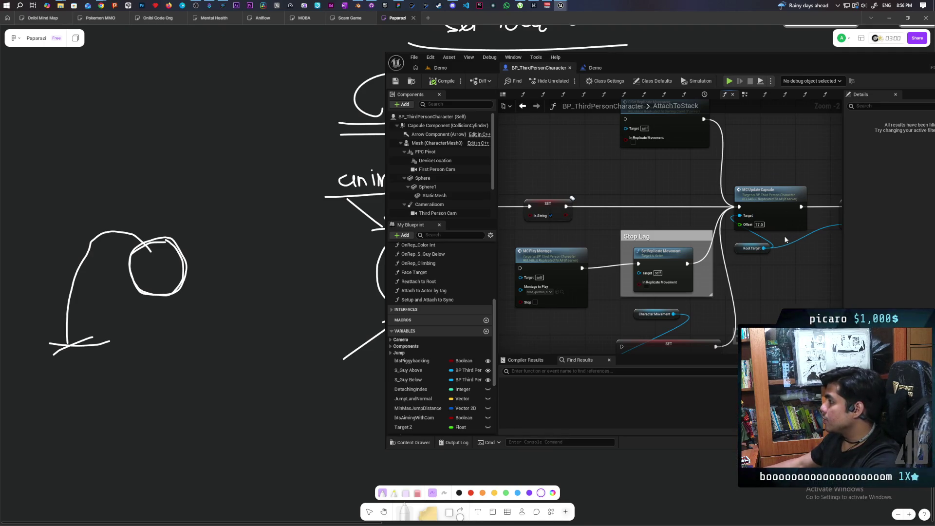
mouse_move(774, 256)
mouse_down()
mouse_move(676, 281)
mouse_move(707, 192)
mouse_move(640, 250)
mouse_move(682, 269)
mouse_up()
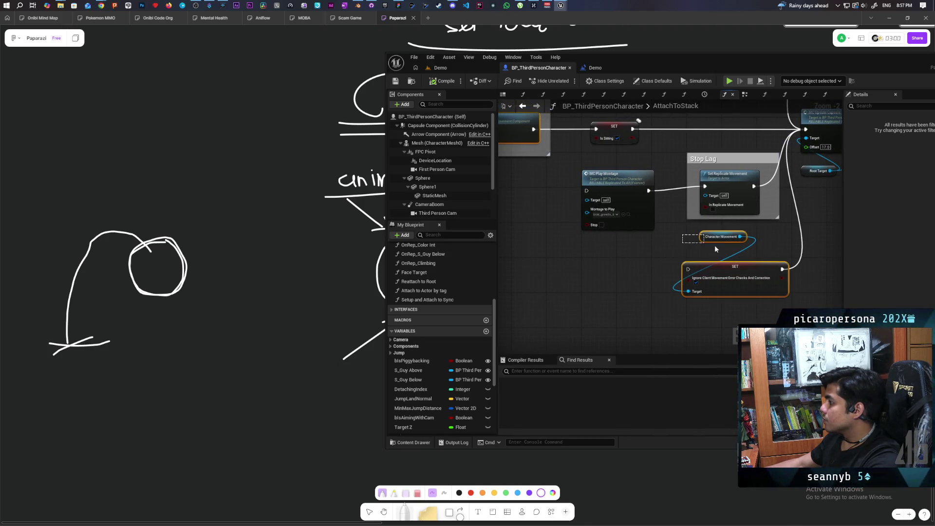
drag(715, 245, 645, 264)
drag(712, 251, 673, 283)
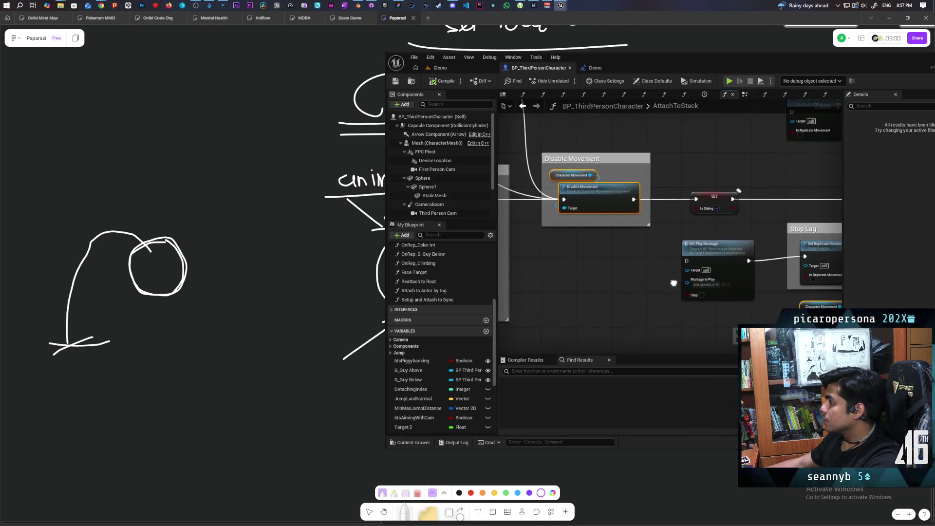
mouse_move(700, 186)
mouse_down()
mouse_move(638, 280)
mouse_move(546, 282)
mouse_up()
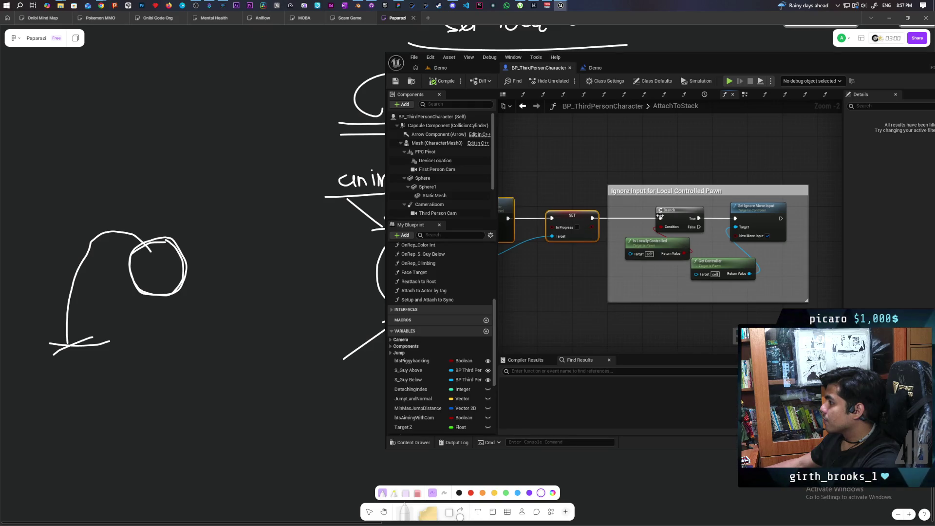
click(730, 287)
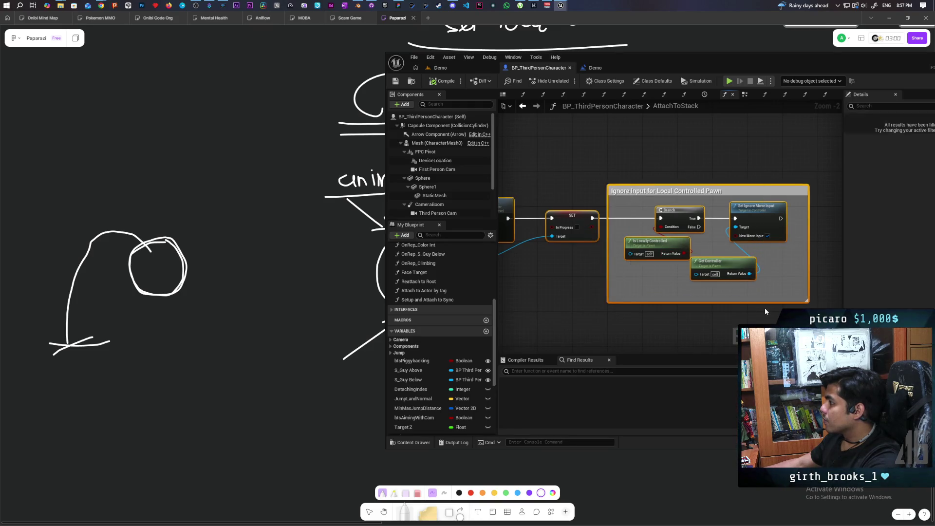
- Return to the EventGraph and locate the Setup And Attach To Sync call
click(523, 107)
scroll(689, 221, down, 3)
mouse_move(679, 224)
mouse_down()
mouse_move(656, 242)
mouse_move(684, 227)
mouse_move(654, 278)
mouse_up()
scroll(675, 253, up, 4)
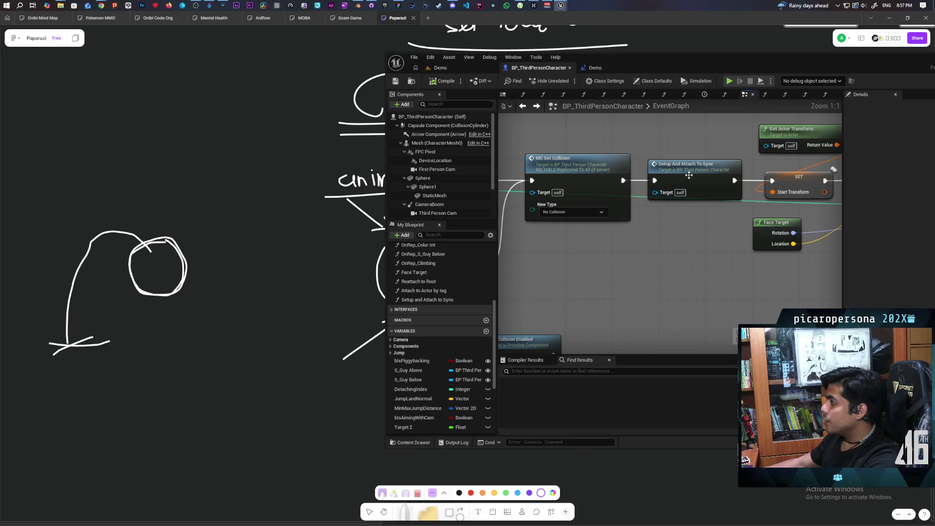
- Open Setup and Attach to Sync and move the Ignore Client Movement SET beside Is Sitting
double_click(688, 175)
scroll(590, 218, down, 4)
scroll(597, 219, up, 5)
mouse_move(637, 222)
mouse_down()
mouse_move(678, 258)
mouse_move(595, 202)
mouse_up()
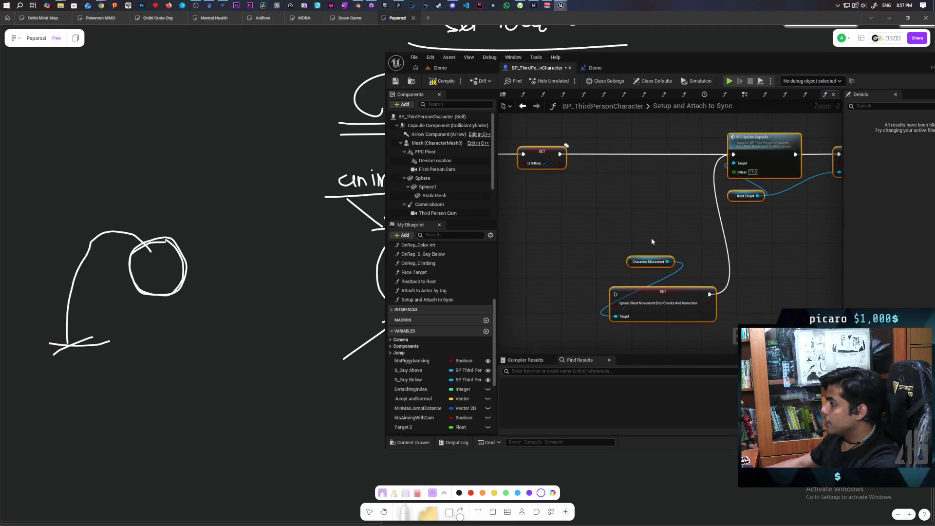
mouse_move(680, 305)
mouse_down()
mouse_move(626, 267)
mouse_move(649, 168)
mouse_up()
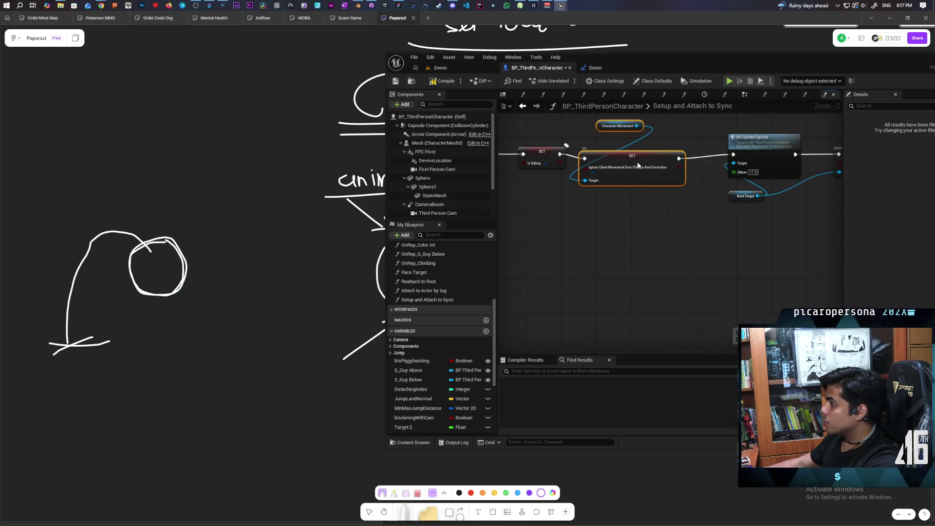
drag(707, 232, 577, 267)
mouse_move(669, 281)
mouse_down()
mouse_move(554, 275)
mouse_move(623, 280)
mouse_up()
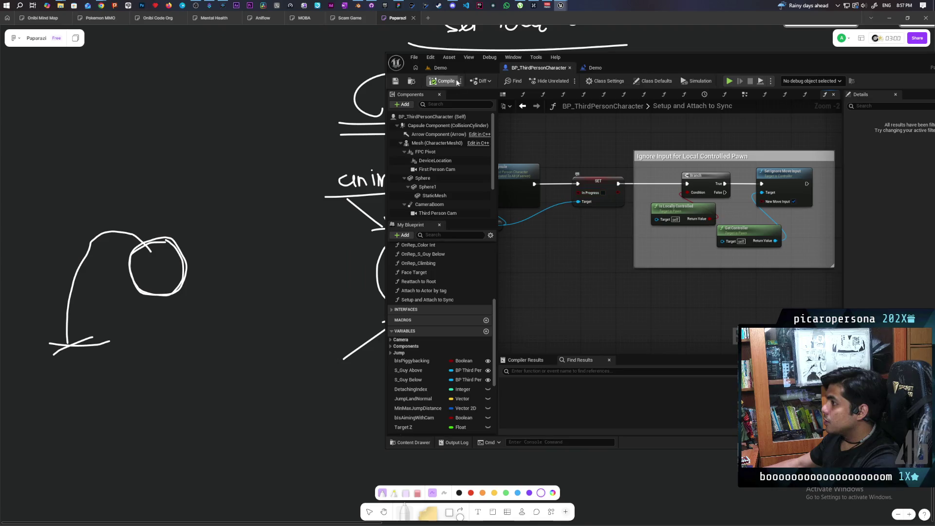
- Start a three-client multiplayer play session from the Demo level
click(440, 68)
key(alt+p)
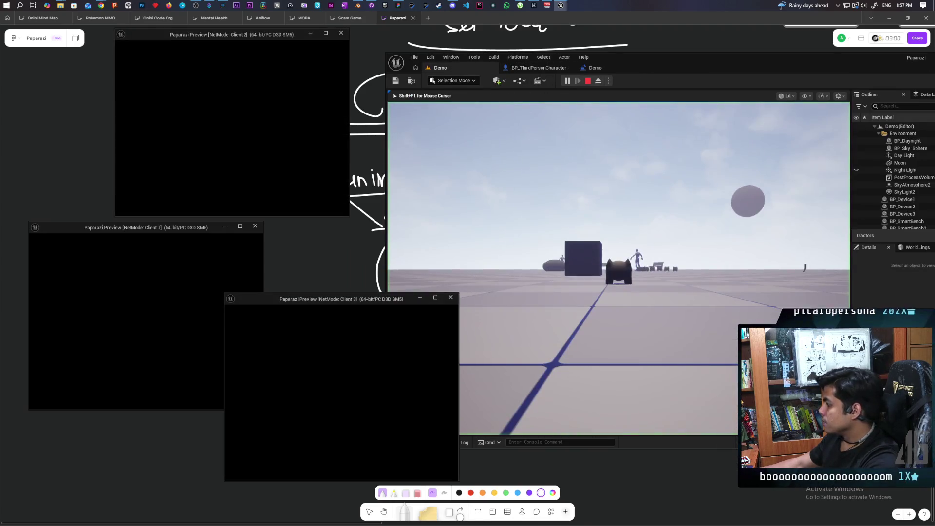
click(601, 355)
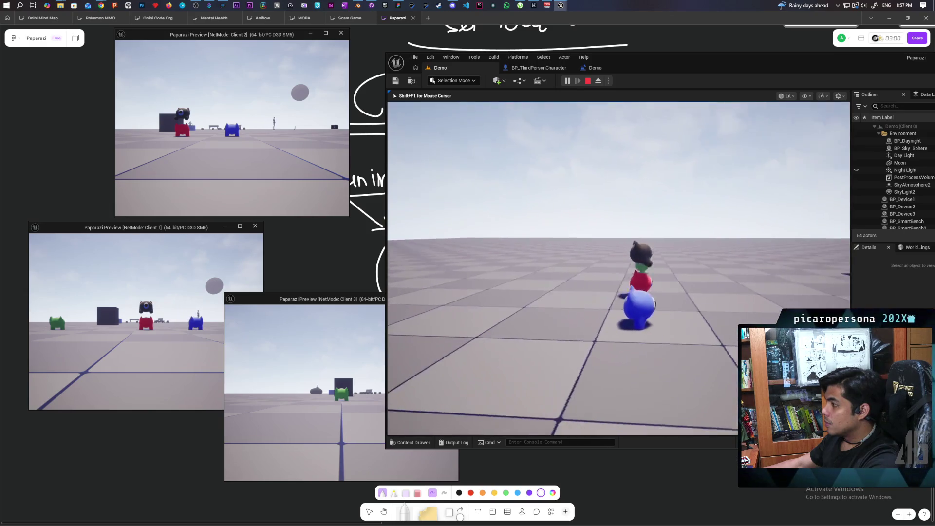
- Test stacking by moving the player cat onto the blue cat with W and Space, then end the session
click(229, 266)
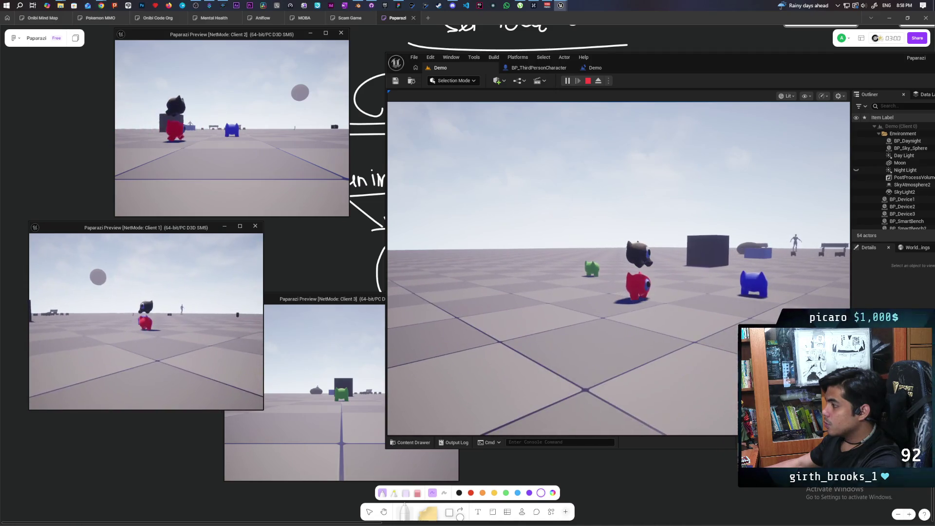
click(578, 247)
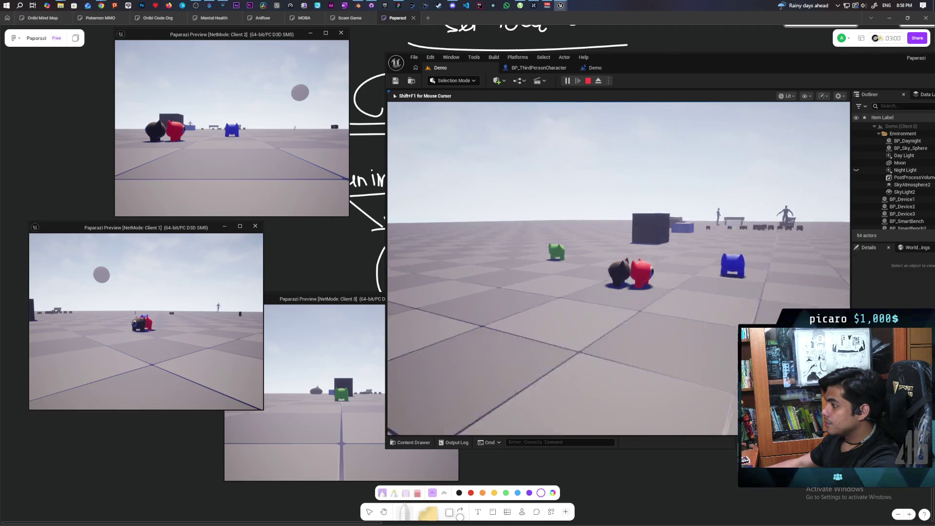
key(w)
key(space)
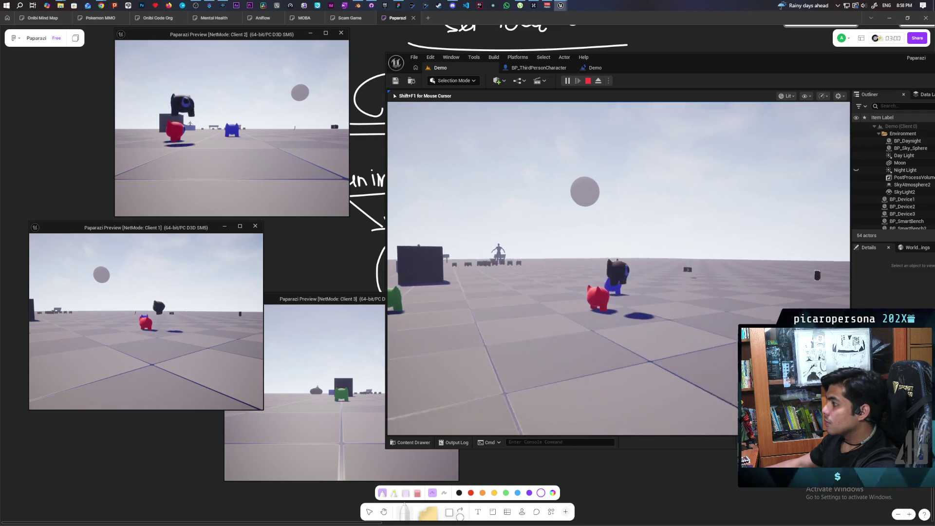
key(w)
key(w)
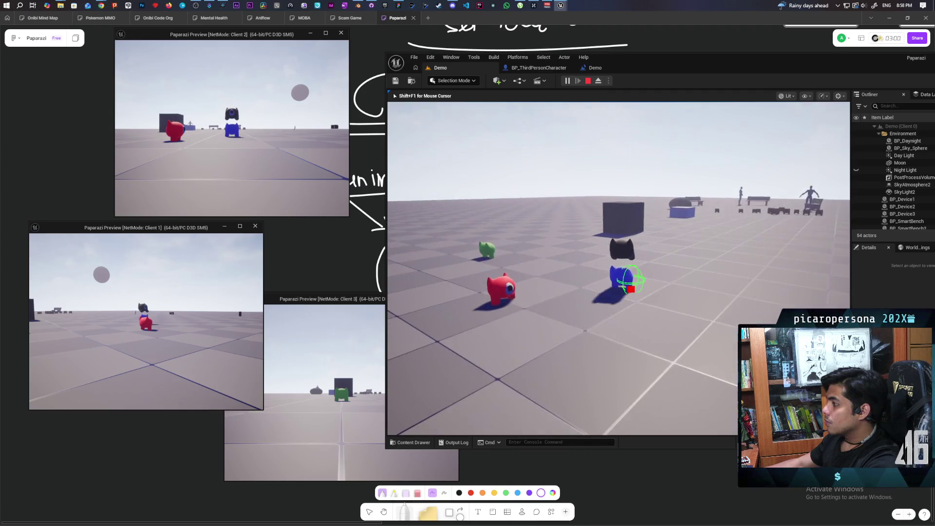
key(w)
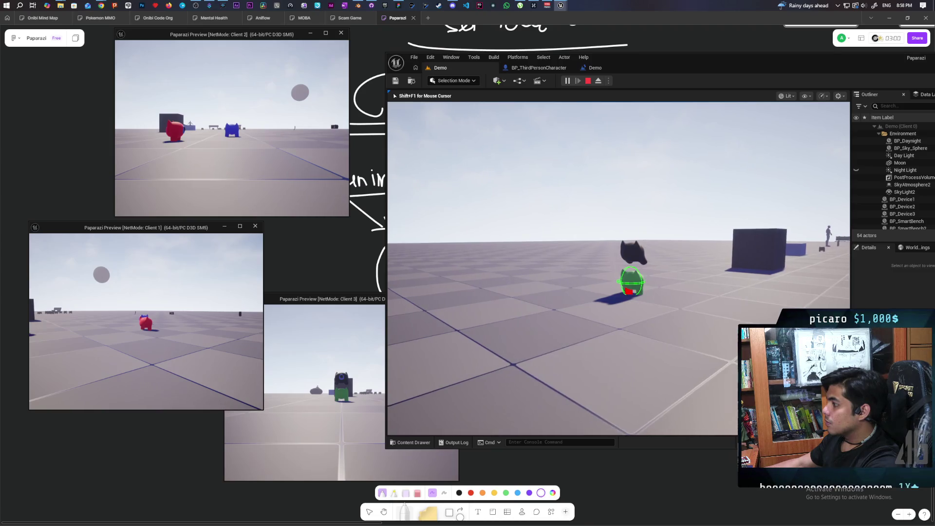
key(Escape)
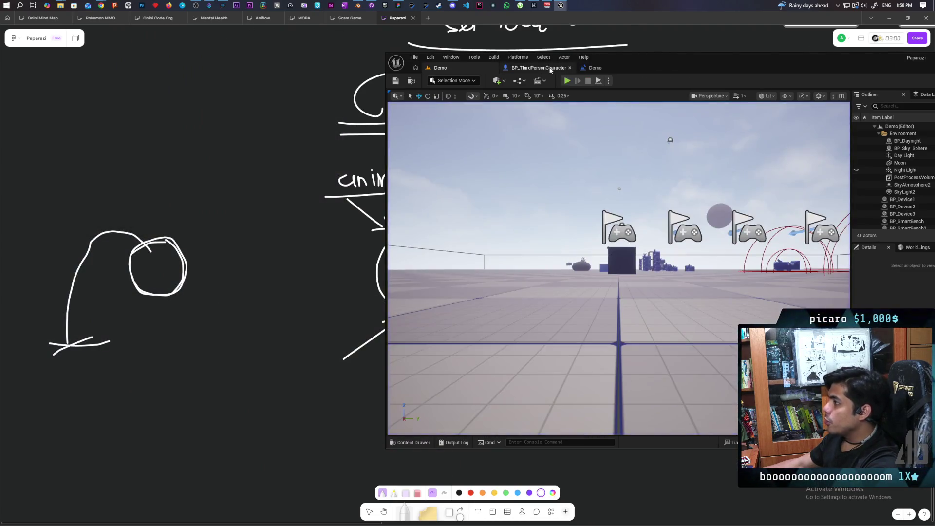
click(538, 67)
mouse_move(695, 235)
mouse_down()
mouse_move(641, 259)
mouse_move(534, 267)
mouse_move(793, 253)
mouse_move(657, 263)
mouse_move(688, 256)
mouse_up()
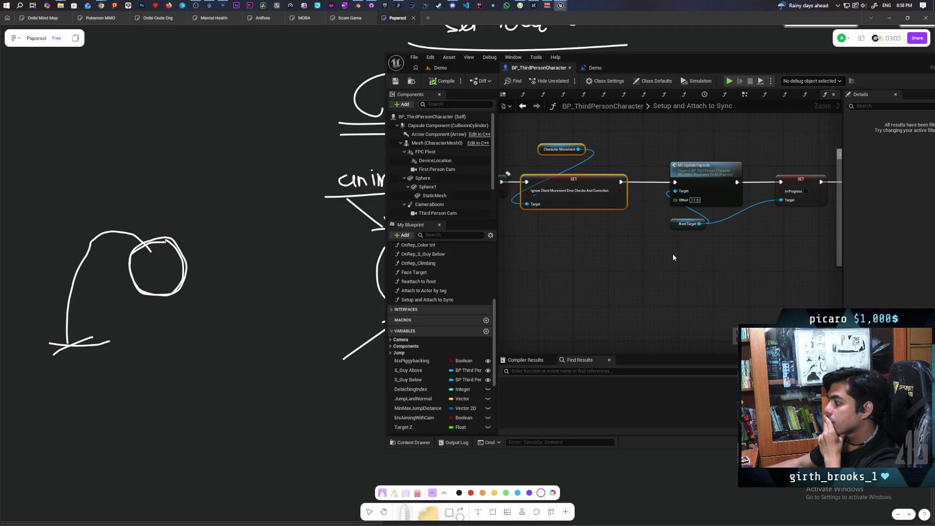
mouse_move(733, 256)
mouse_down()
mouse_move(501, 272)
mouse_move(547, 264)
mouse_up()
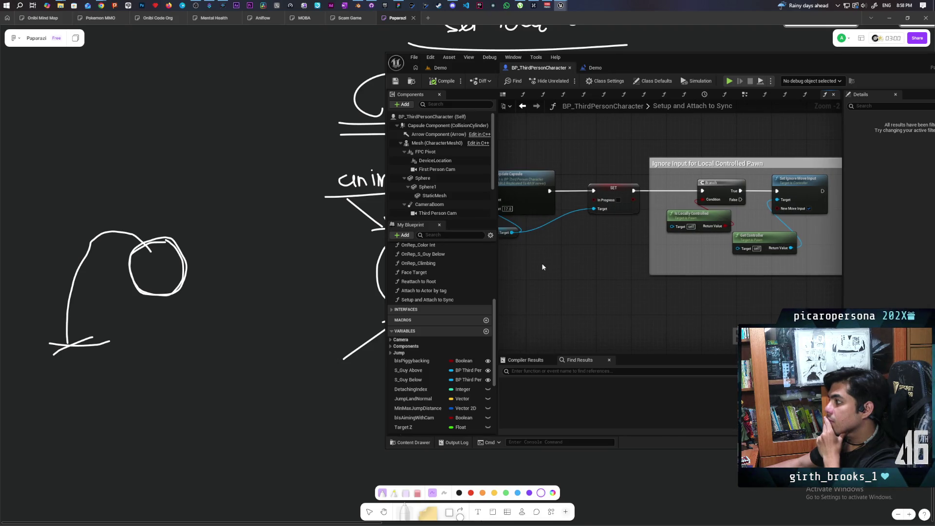
click(438, 68)
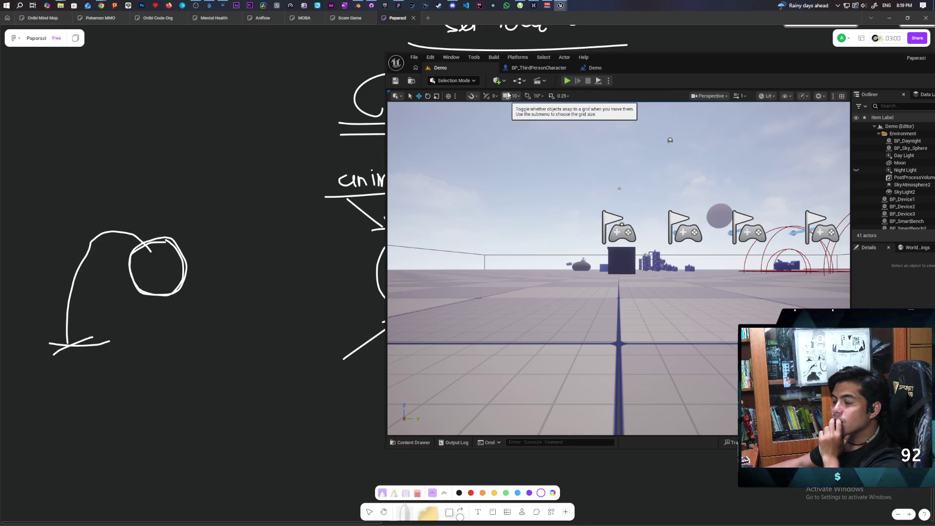
click(537, 68)
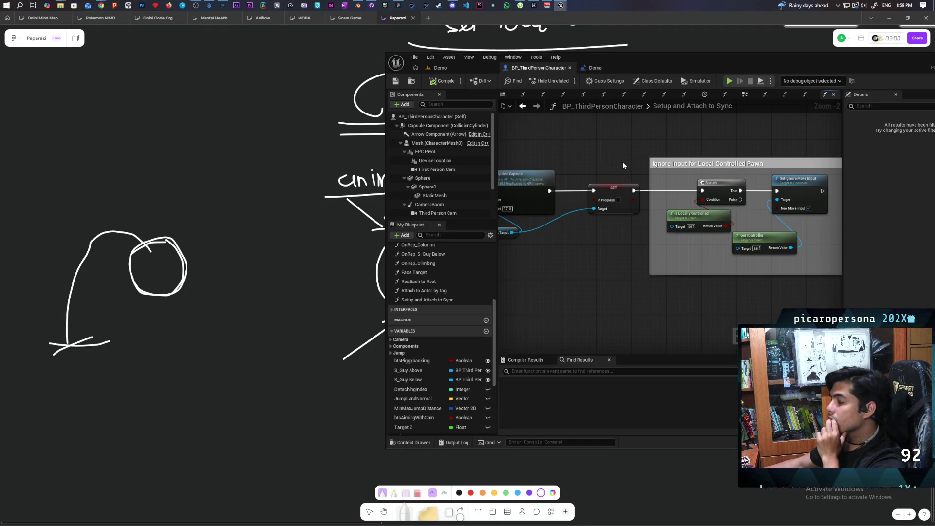
scroll(607, 154, up, 4)
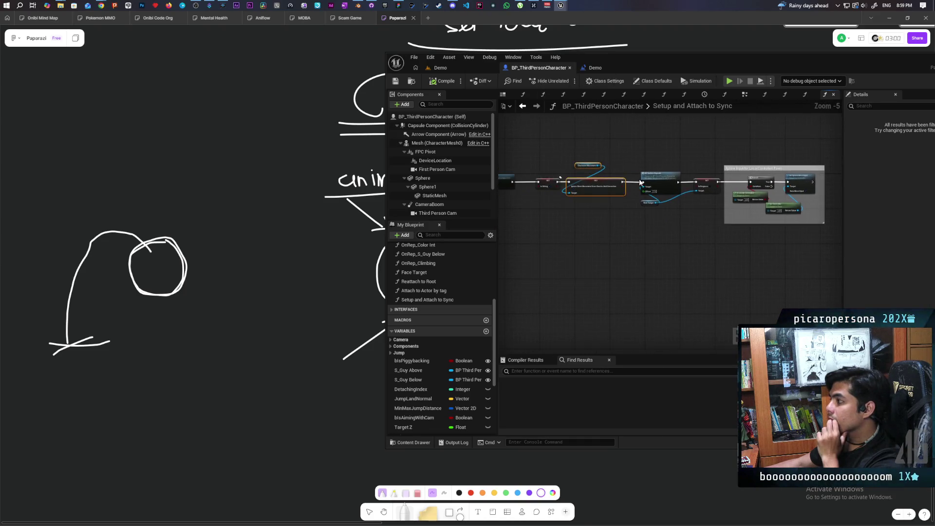
mouse_move(573, 265)
mouse_down()
mouse_move(776, 242)
mouse_move(607, 248)
mouse_up()
click(717, 233)
mouse_move(618, 293)
mouse_down()
mouse_move(743, 277)
mouse_move(655, 266)
mouse_move(564, 276)
mouse_move(715, 246)
mouse_move(514, 256)
mouse_up()
scroll(655, 267, down, 2)
mouse_move(649, 262)
mouse_down()
mouse_move(565, 261)
mouse_move(761, 253)
mouse_move(682, 255)
mouse_up()
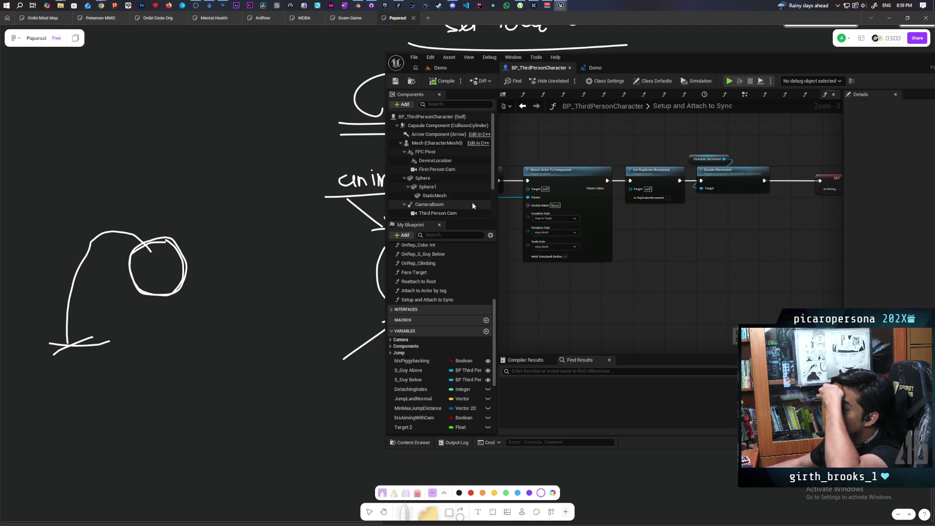
- Add an Arrow component under the Sync component
scroll(469, 197, down, 2)
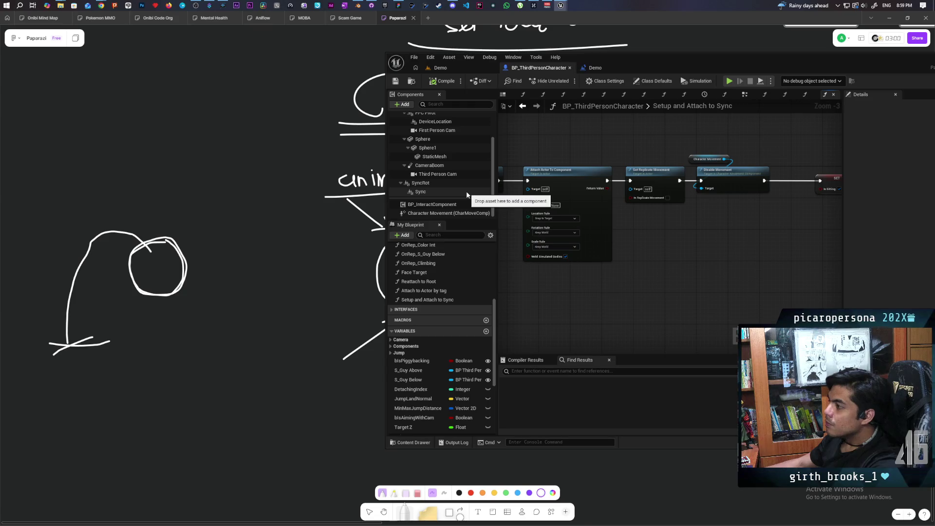
click(422, 190)
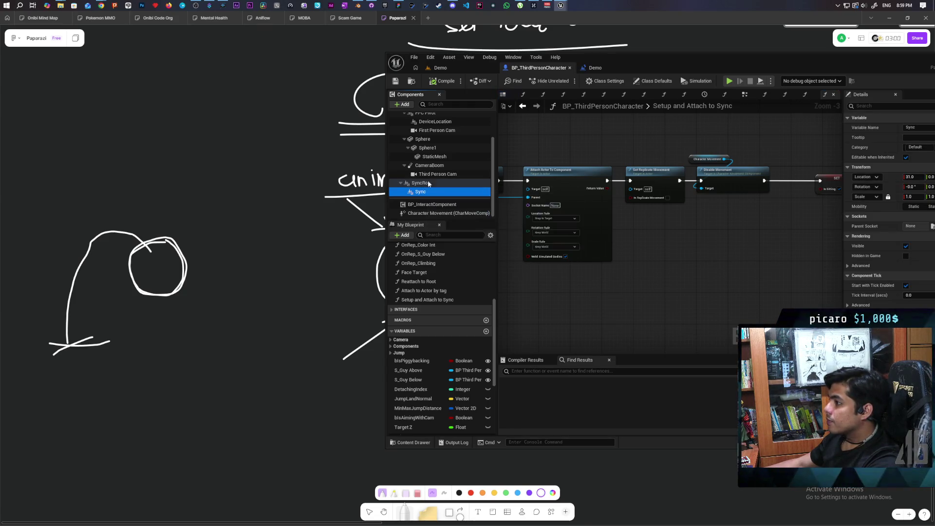
click(405, 104)
text(arraow)
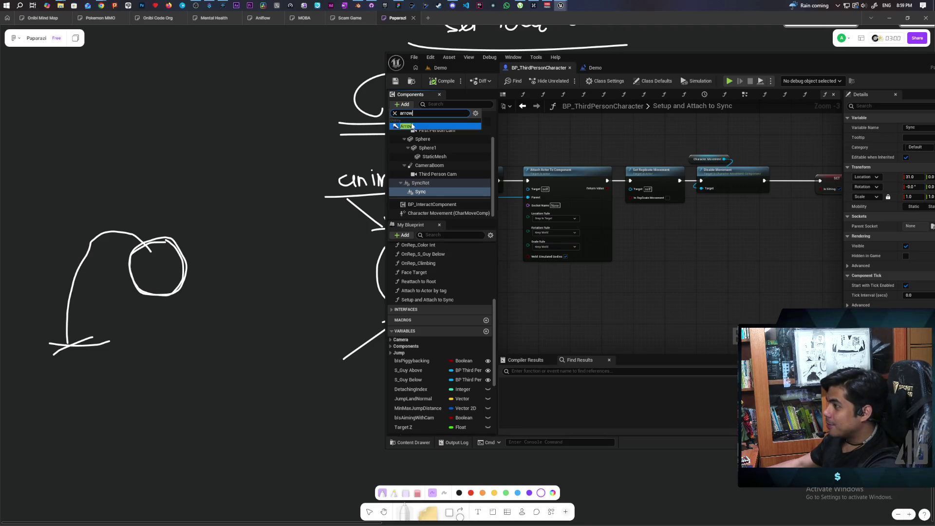
click(428, 125)
- Show the character's 3D preview and compare the Sync and Arrow1 components' transforms
click(504, 94)
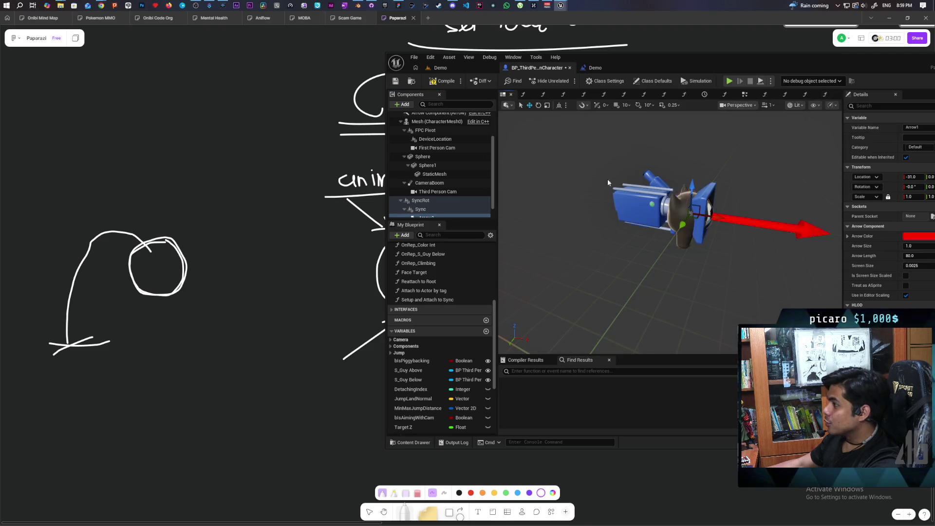
scroll(448, 210, down, 1)
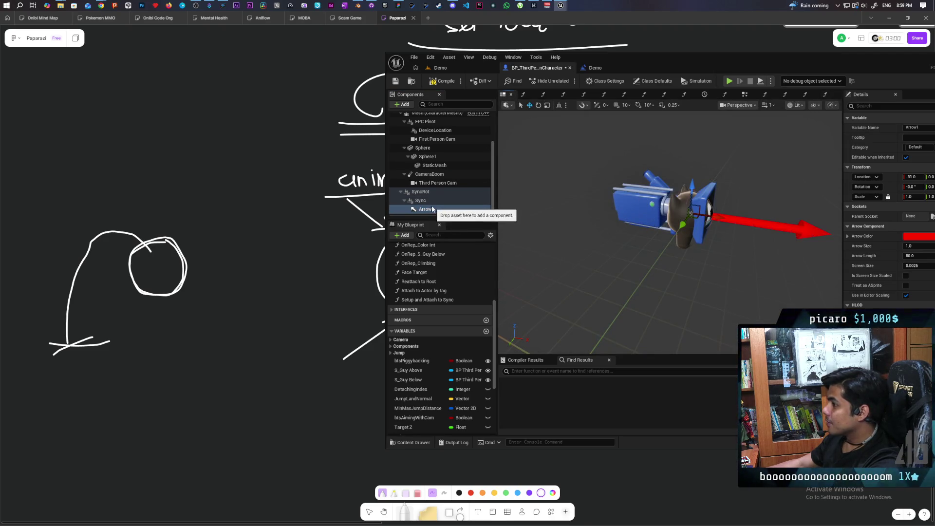
click(422, 200)
click(424, 193)
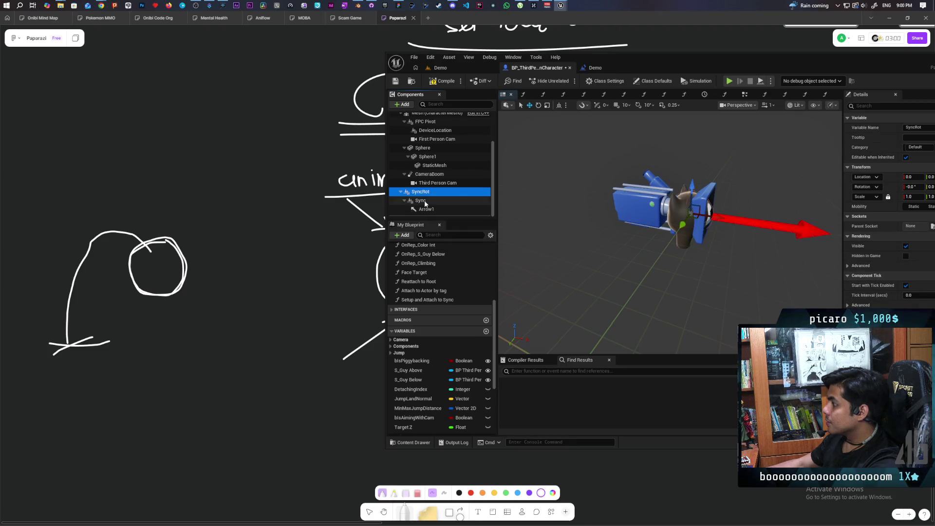
click(423, 200)
click(431, 209)
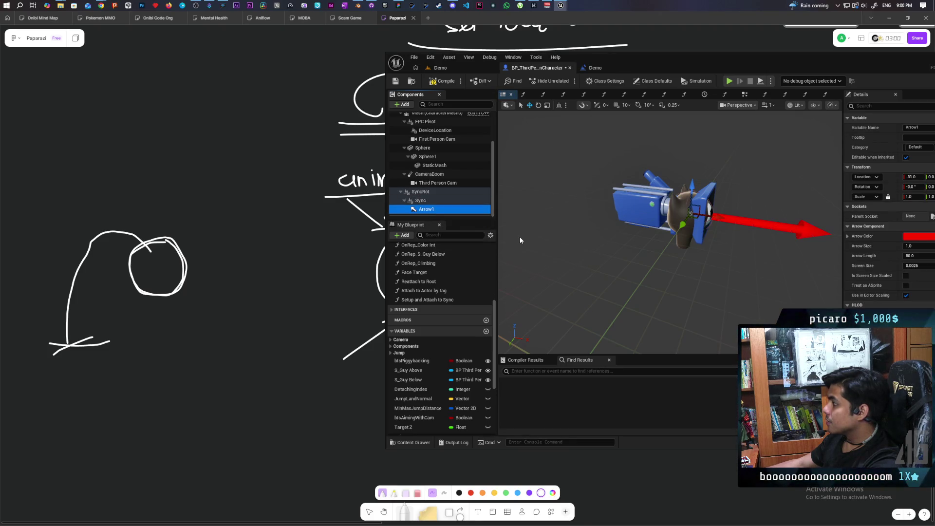
click(422, 200)
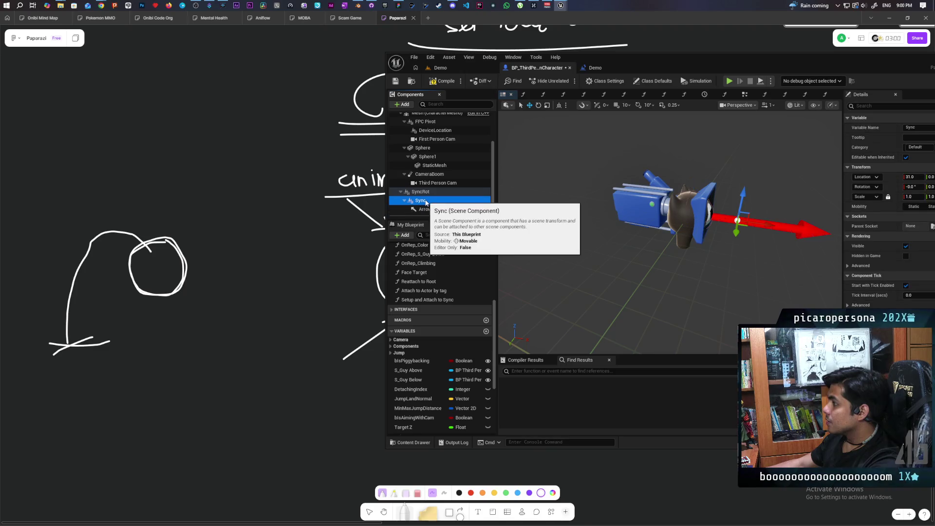
click(423, 210)
- Set Arrow1's rotation to 90 so it points up, compile and save, and return to Demo
drag(782, 61, 643, 70)
click(835, 189)
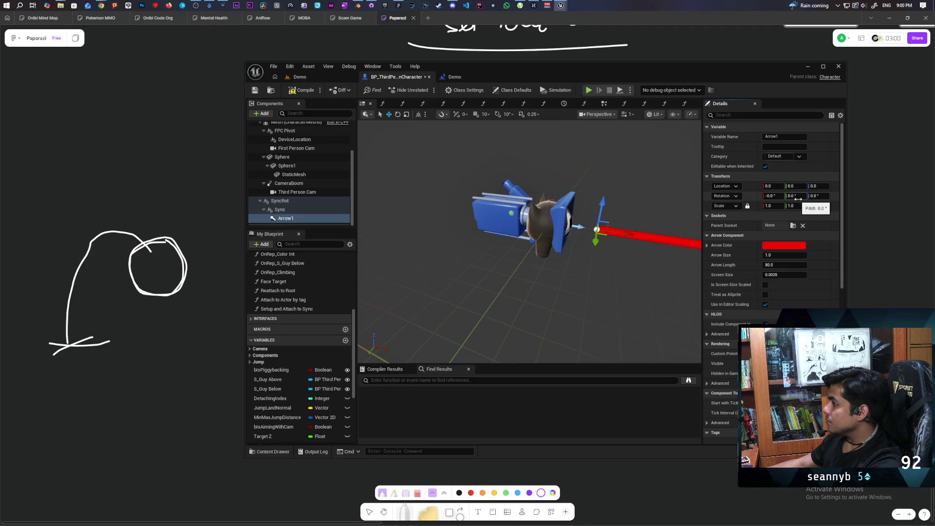
drag(798, 197, 815, 197)
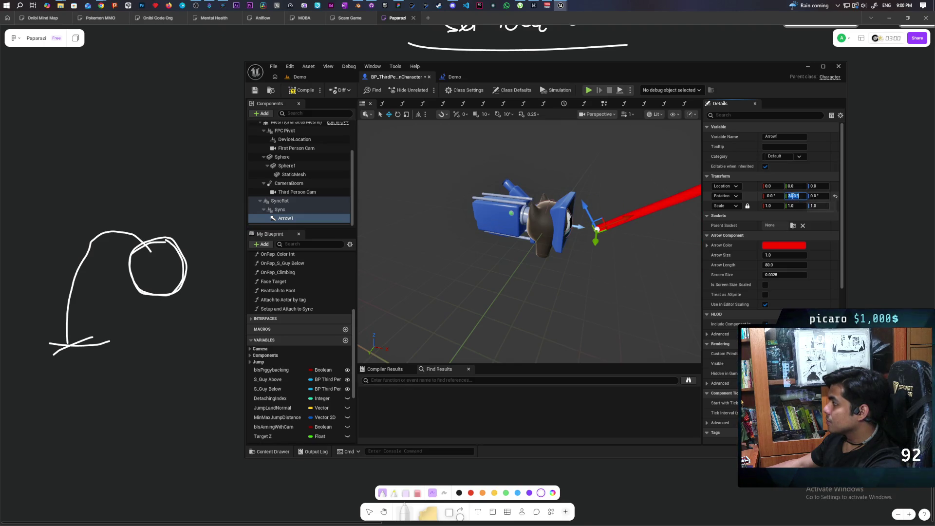
text(90)
key(Return)
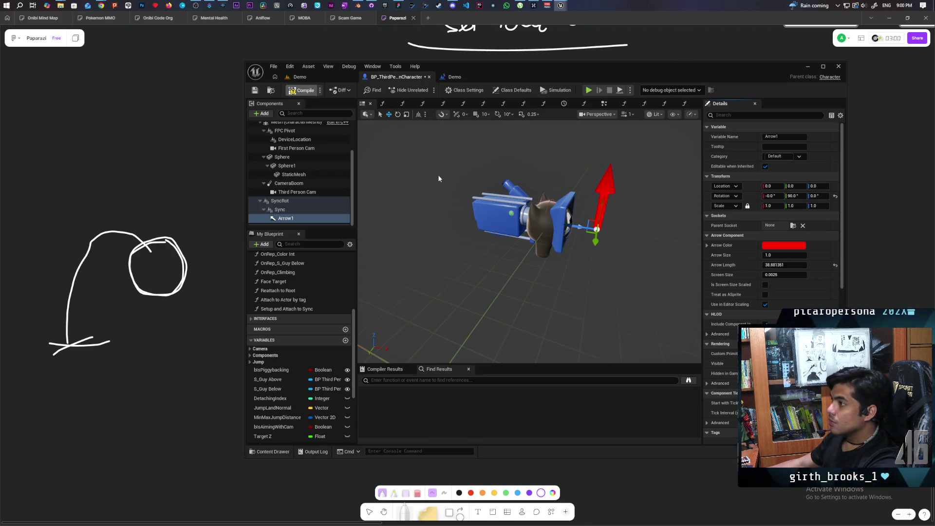
key(ctrl+s)
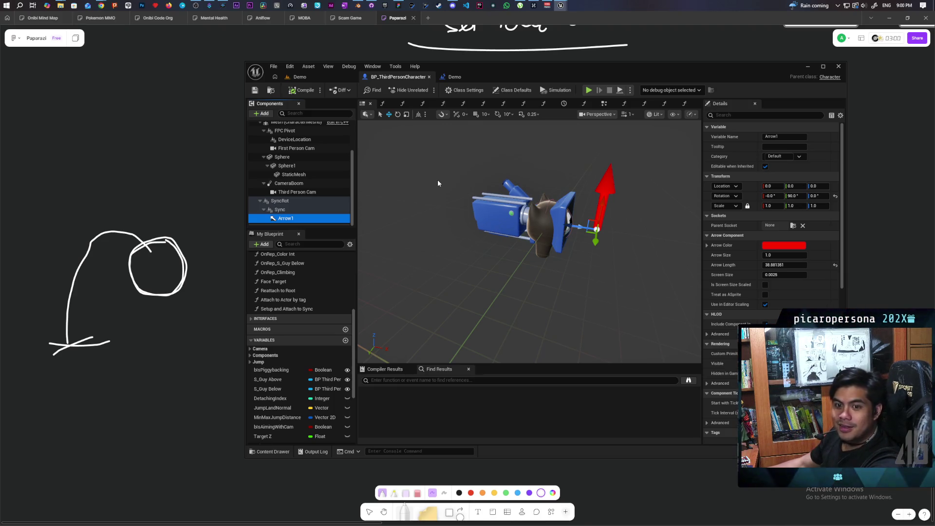
click(313, 79)
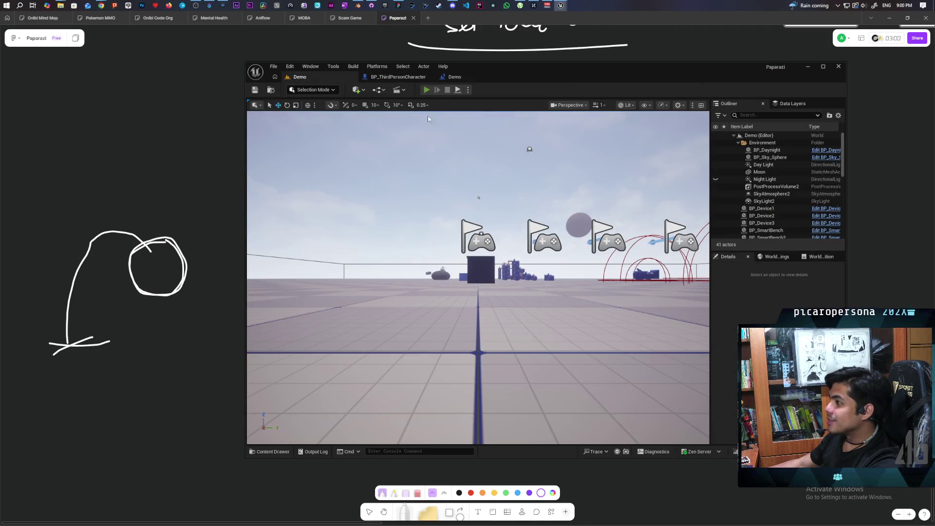
key(alt+p)
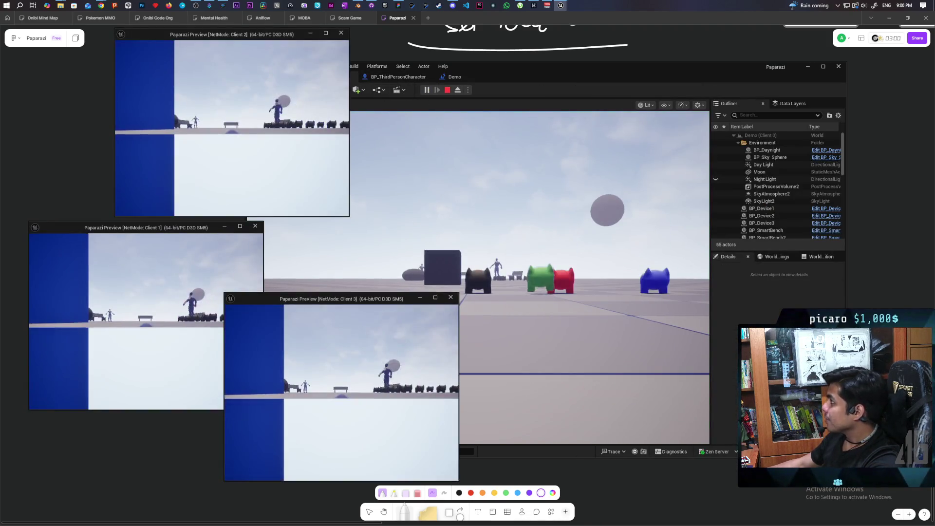
click(559, 291)
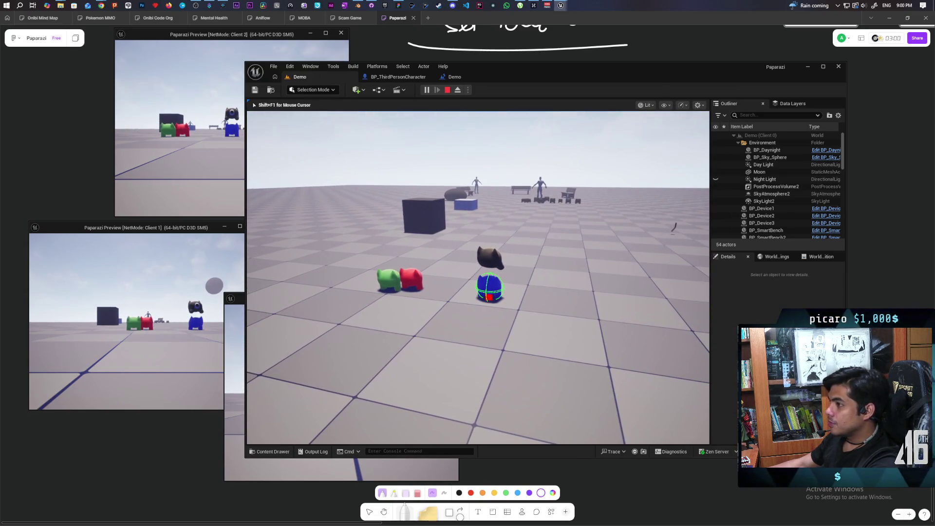
key(Escape)
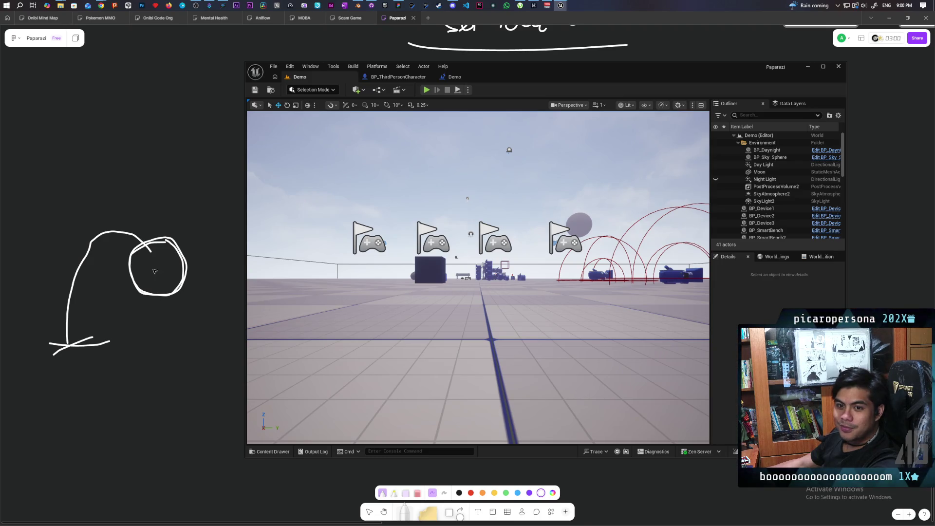
- Pan around the Demo Level Blueprint's EventGraph, then bring back the BP_ThirdPersonCharacter preview
click(453, 77)
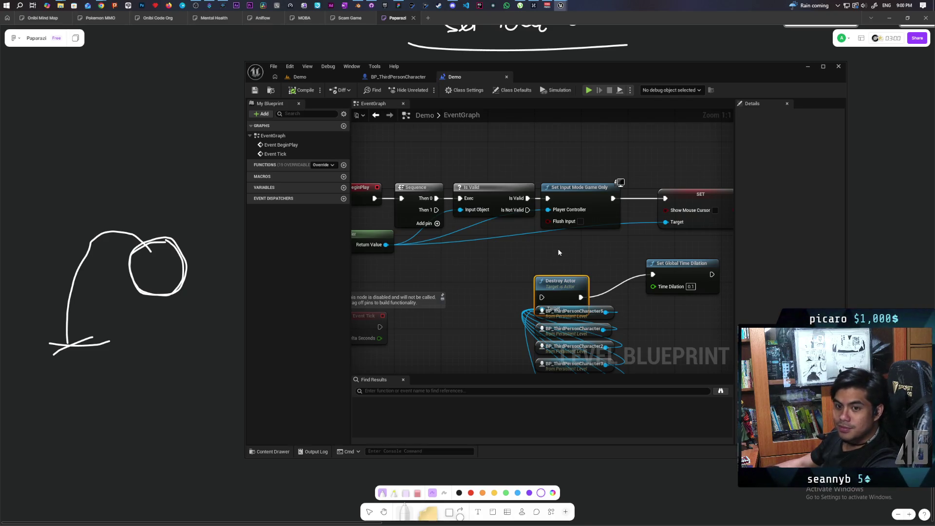
mouse_move(570, 250)
mouse_down()
mouse_move(482, 244)
mouse_move(530, 265)
mouse_move(574, 257)
mouse_up()
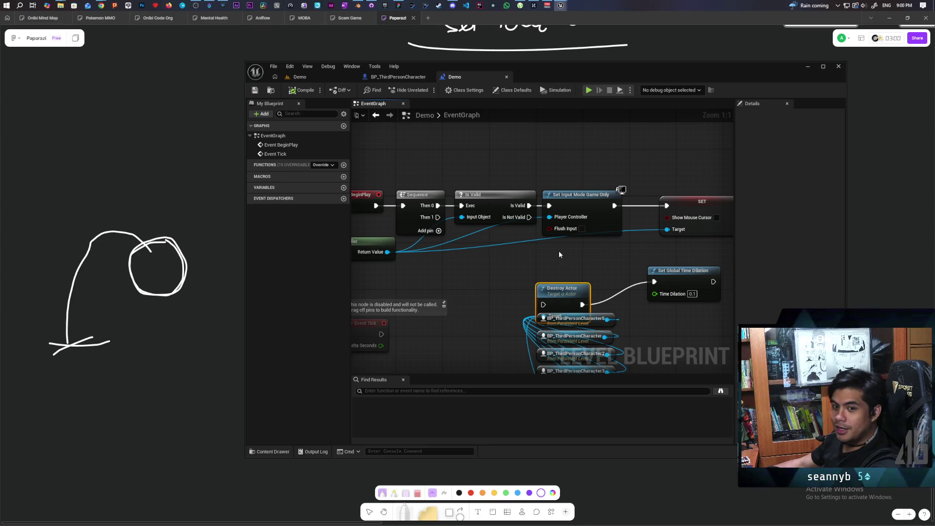
mouse_move(550, 256)
mouse_down()
mouse_move(469, 264)
mouse_move(609, 262)
mouse_move(579, 259)
mouse_up()
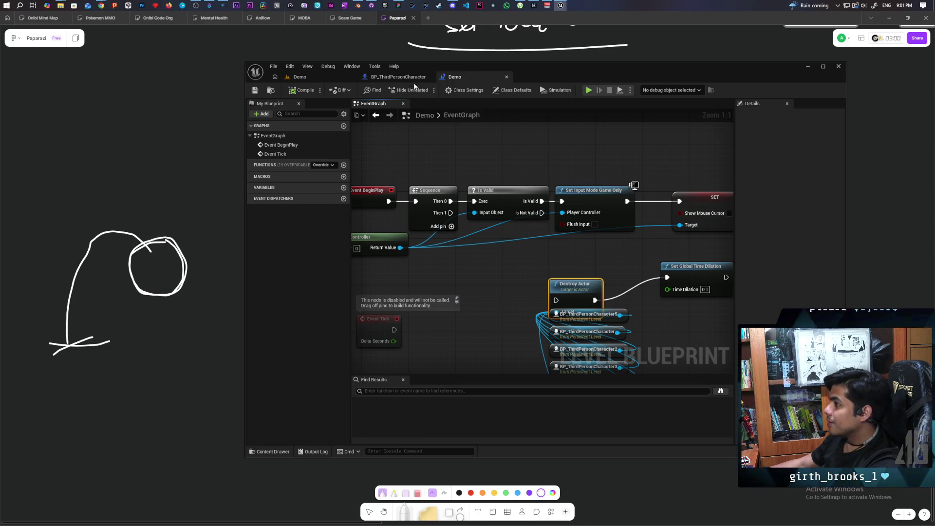
click(398, 77)
click(442, 78)
click(398, 77)
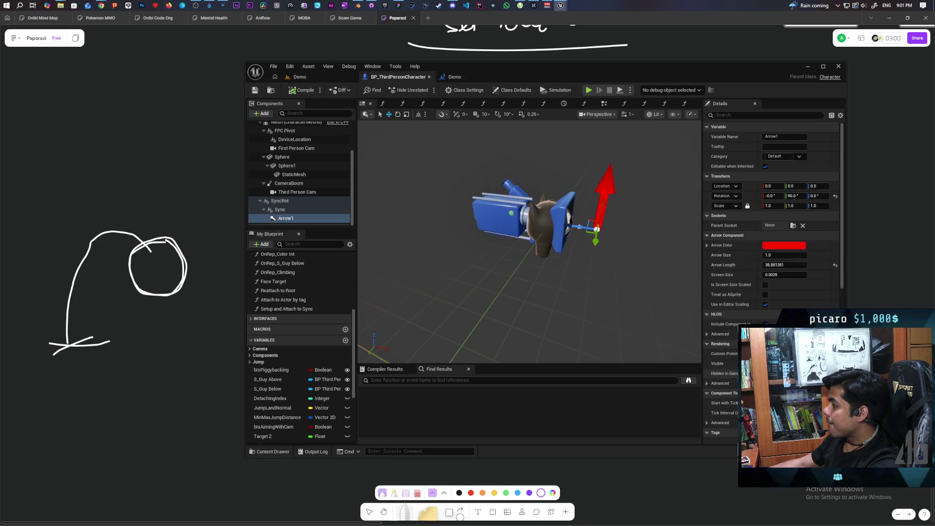
- Start the three-client play test from Demo and move the blue player toward the other Oni
click(299, 77)
click(426, 90)
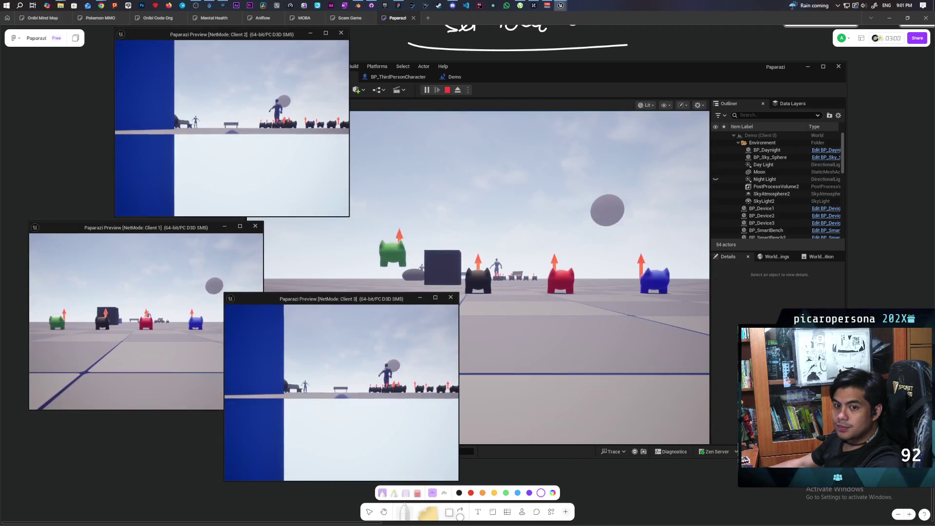
click(534, 281)
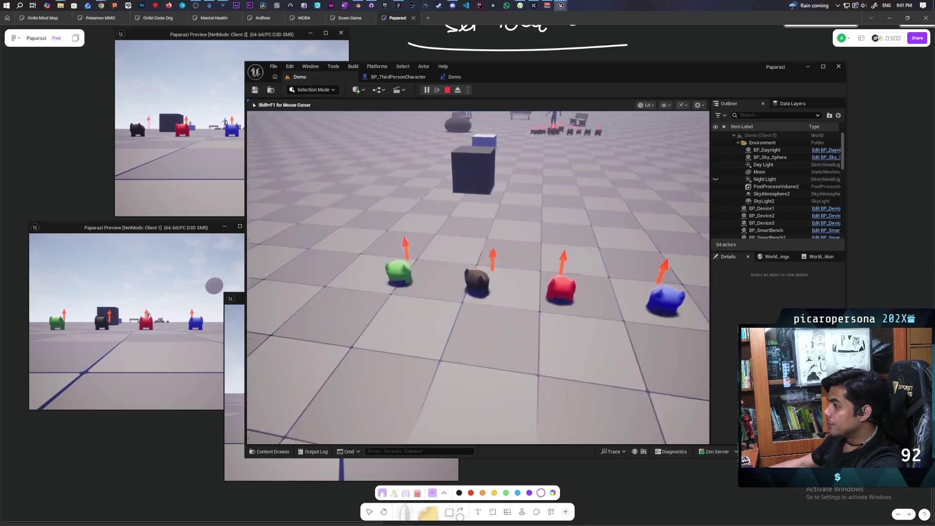
key(w)
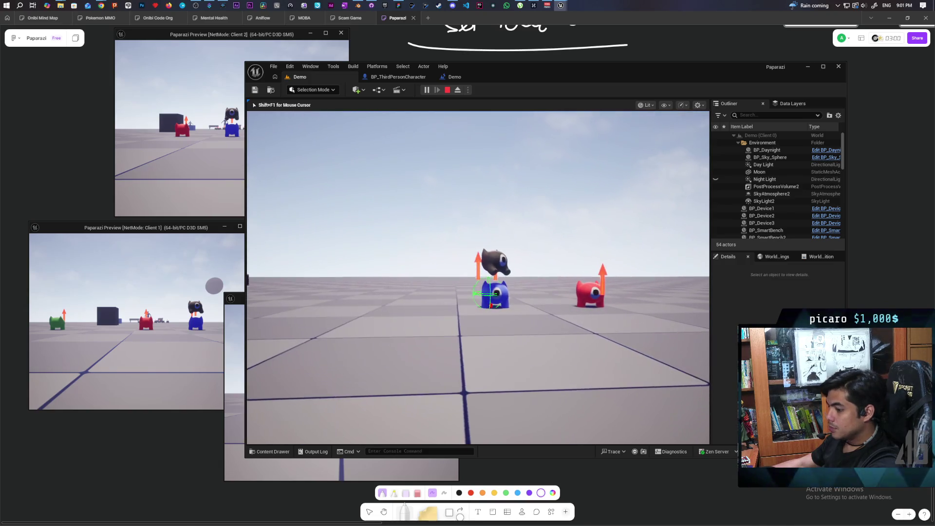
- Run 'show Collision' from the console history to display the collision outlines
key(grave)
key(Up)
key(Return)
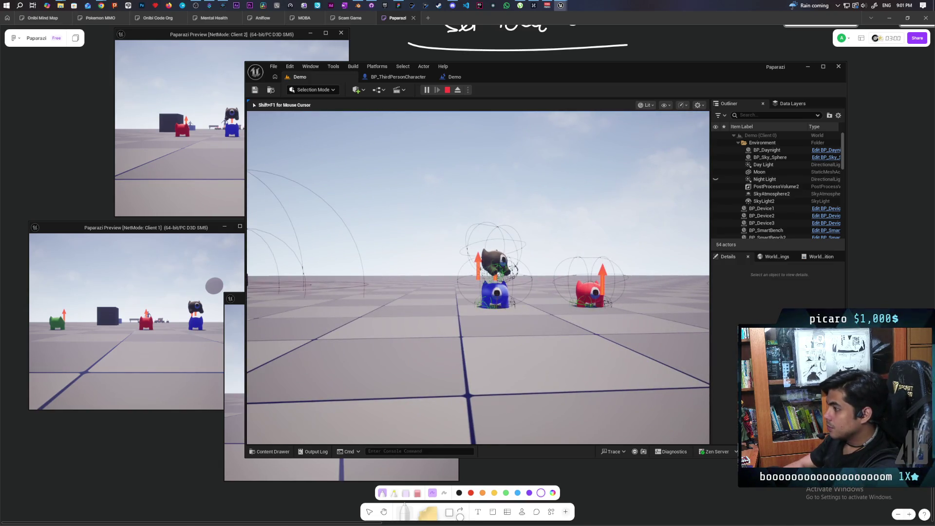
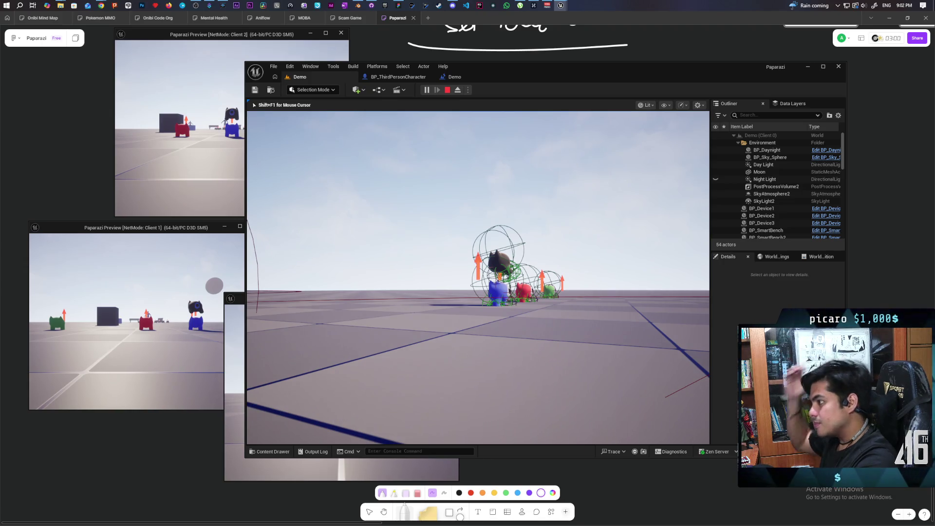
- Stop the play test and delete the Arrow1 component from BP_ThirdPersonCharacter
key(Escape)
click(398, 77)
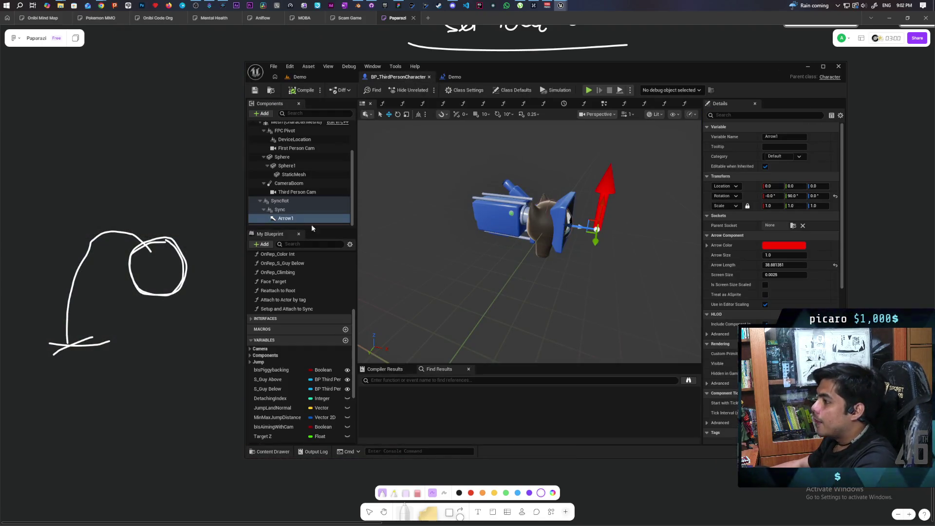
key(Delete)
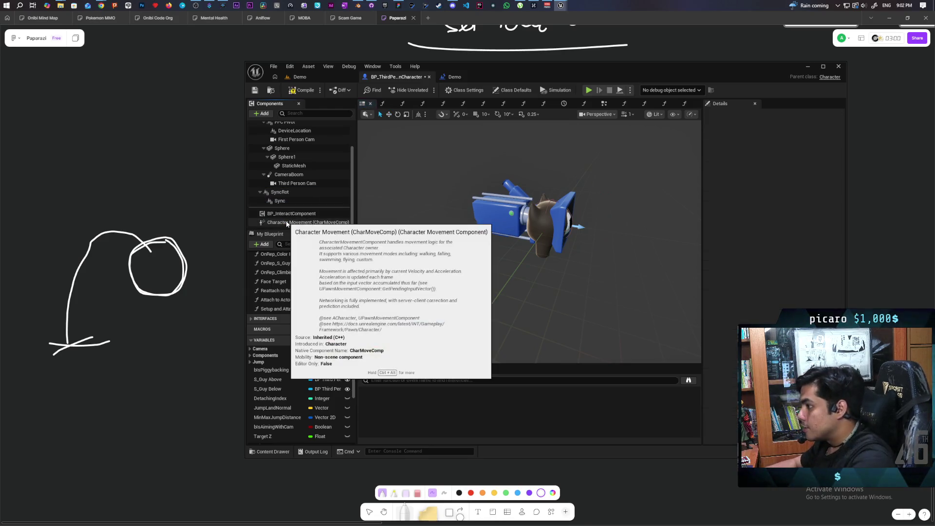
- Try attaching SyncRot to the character Mesh, then select the Mesh as the parent
click(293, 193)
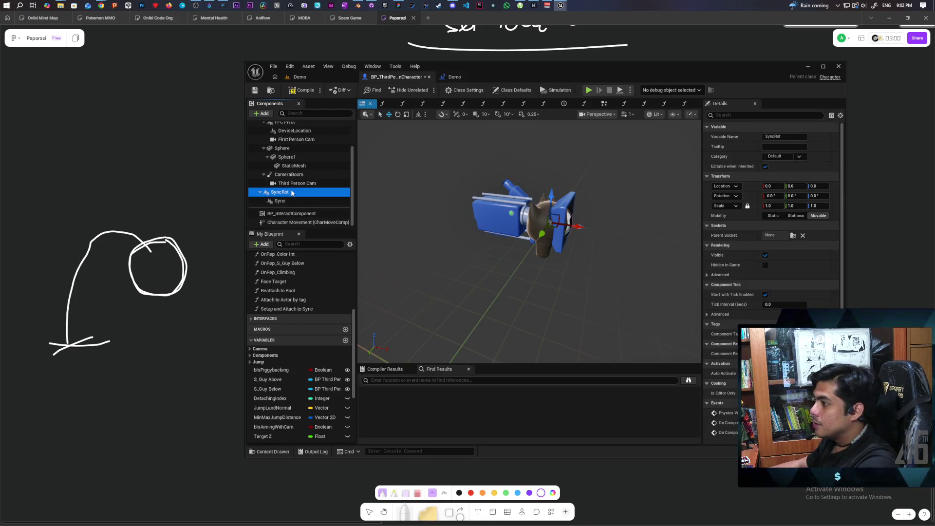
scroll(288, 205, up, 2)
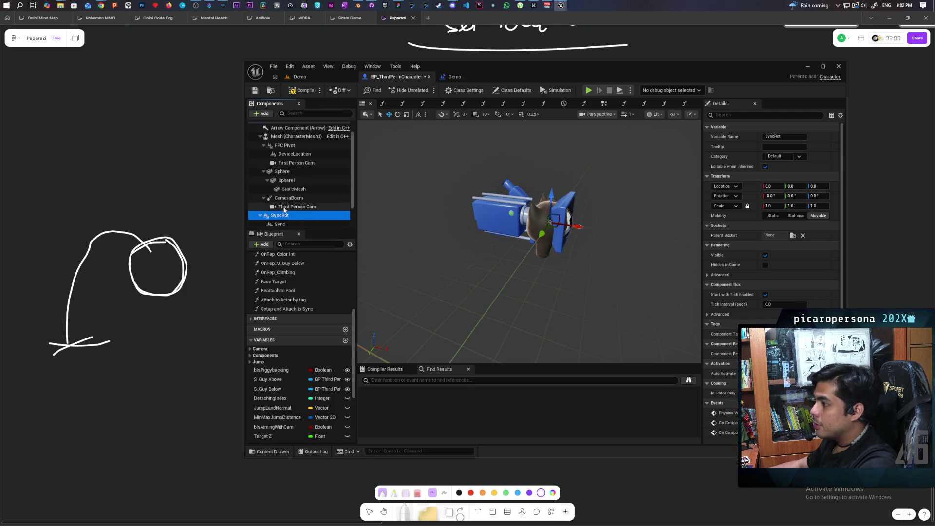
mouse_move(278, 216)
mouse_down()
mouse_move(275, 139)
mouse_move(279, 219)
mouse_move(280, 194)
mouse_up()
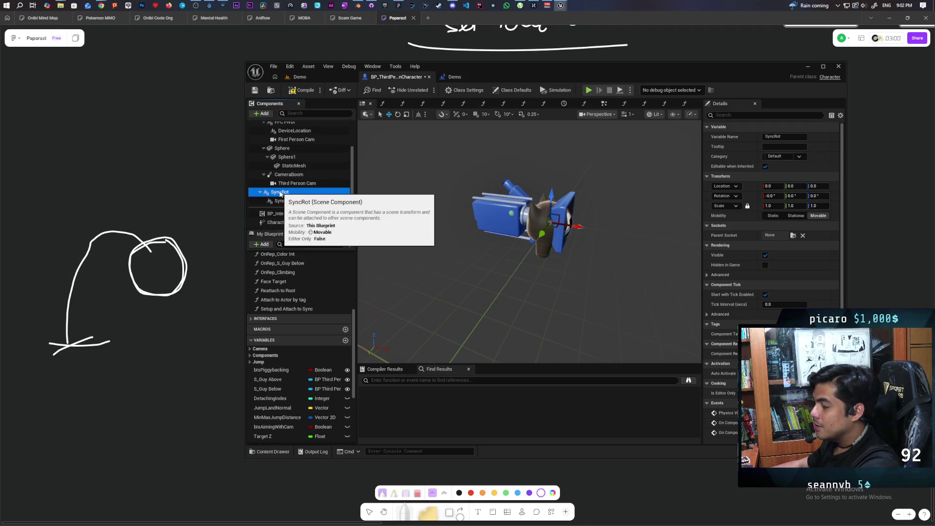
scroll(280, 194, up, 1)
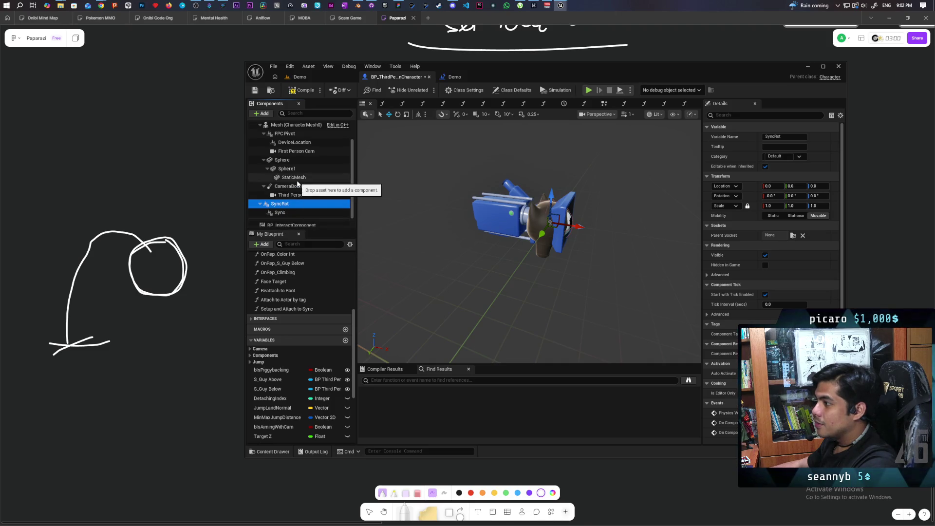
click(287, 125)
- Add a Spring Arm component named SpringArm with Target Arm Length 0
click(264, 113)
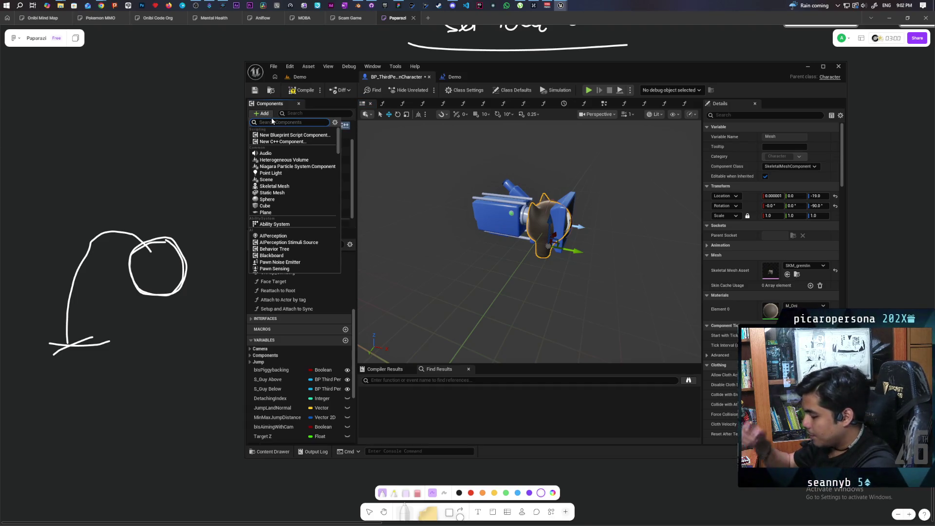
text(spri)
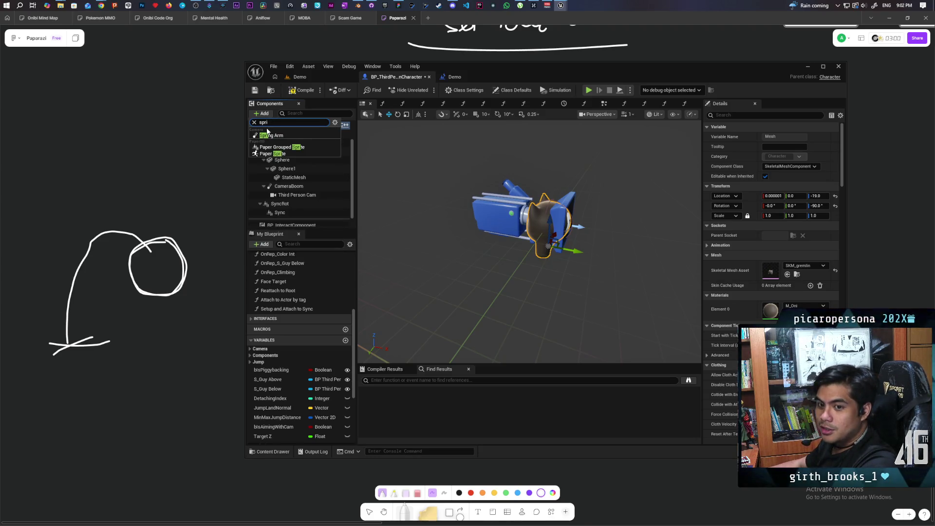
click(272, 135)
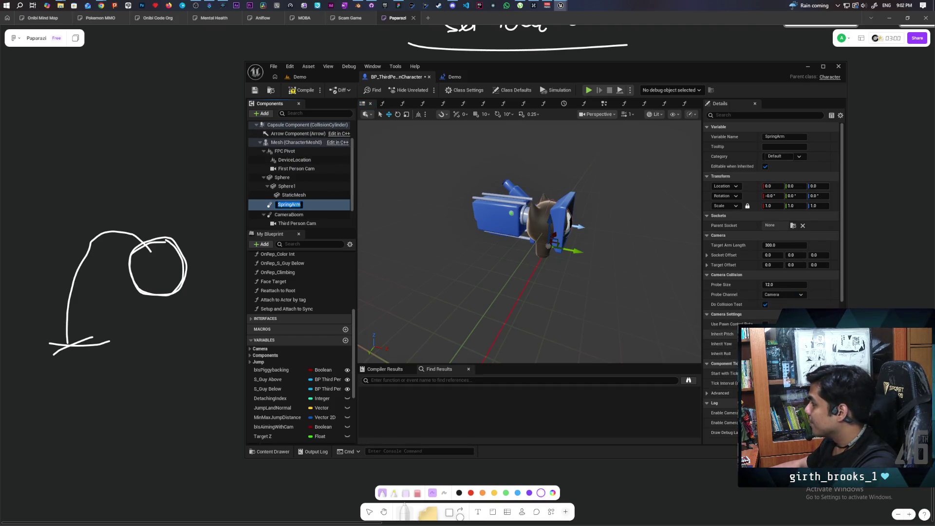
key(Return)
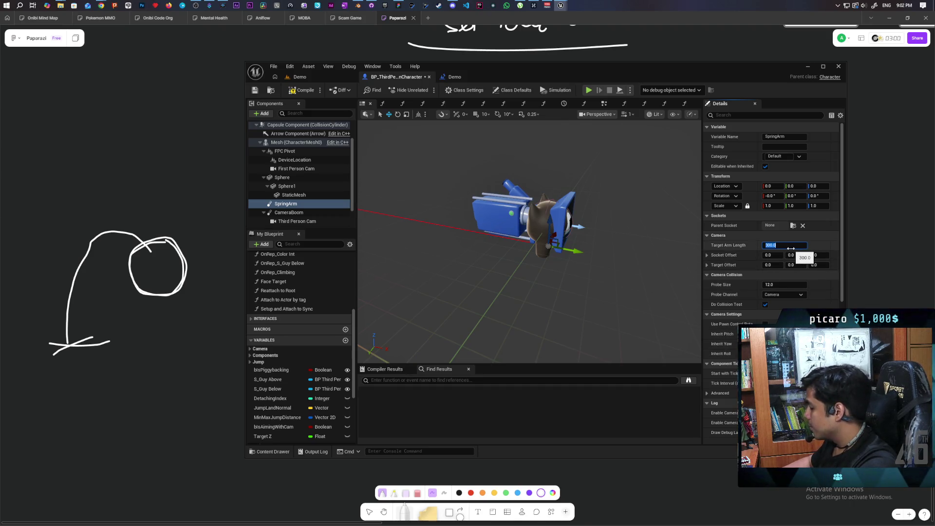
text(0)
key(Return)
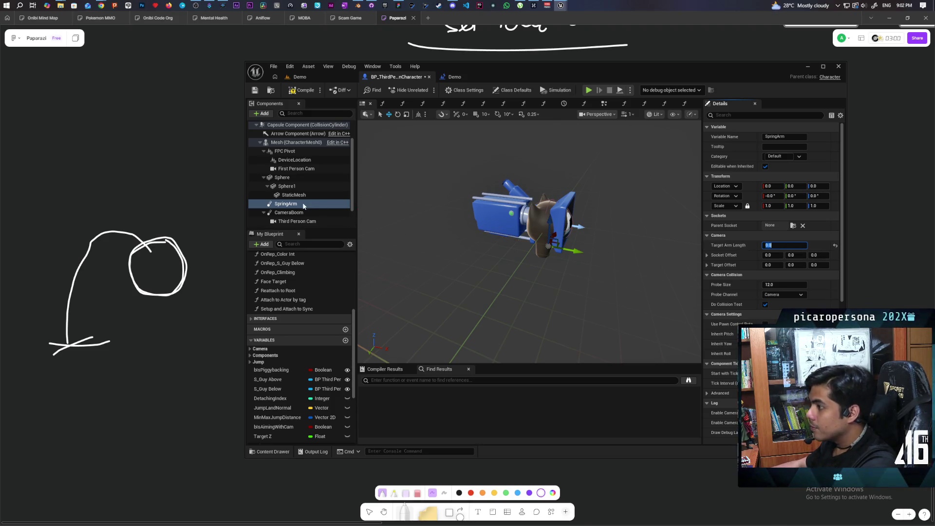
- Nest SyncRot under SpringArm, set SpringArm's Z location to 19, and save
scroll(311, 204, down, 1)
click(292, 209)
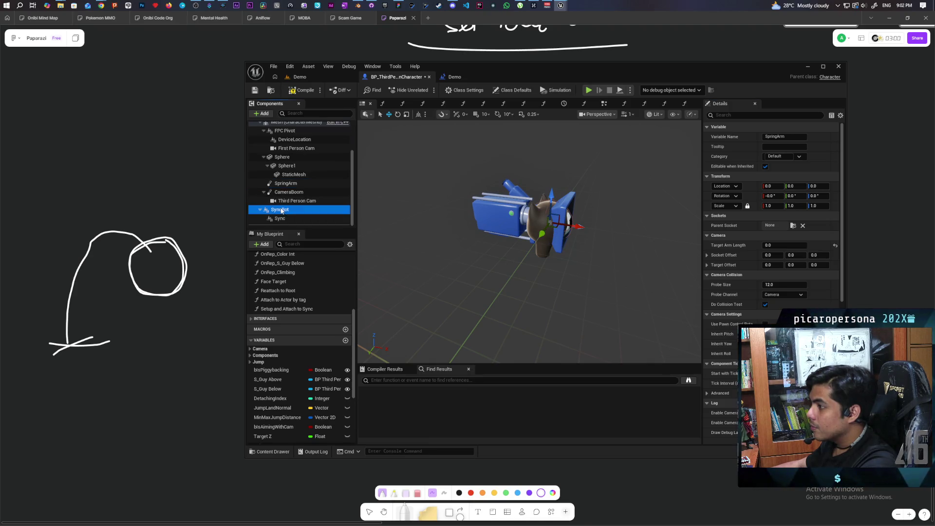
drag(287, 190, 287, 184)
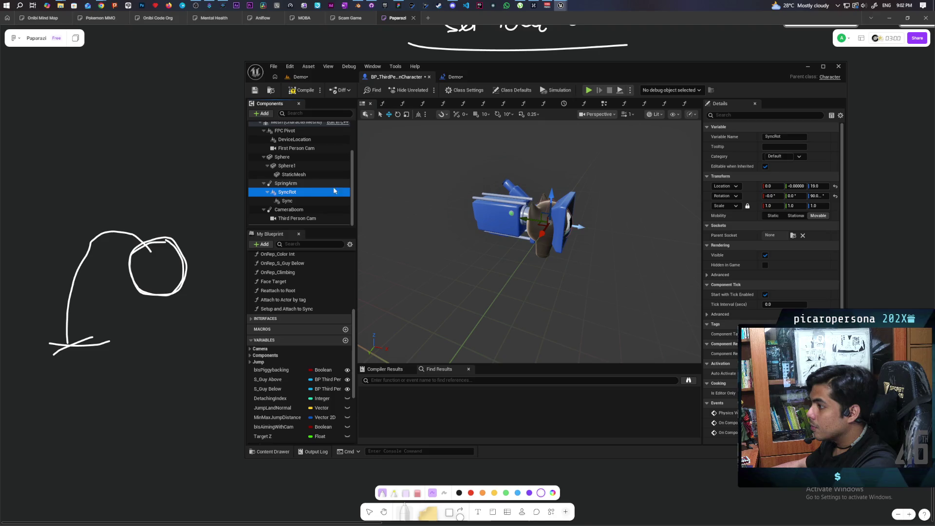
click(278, 183)
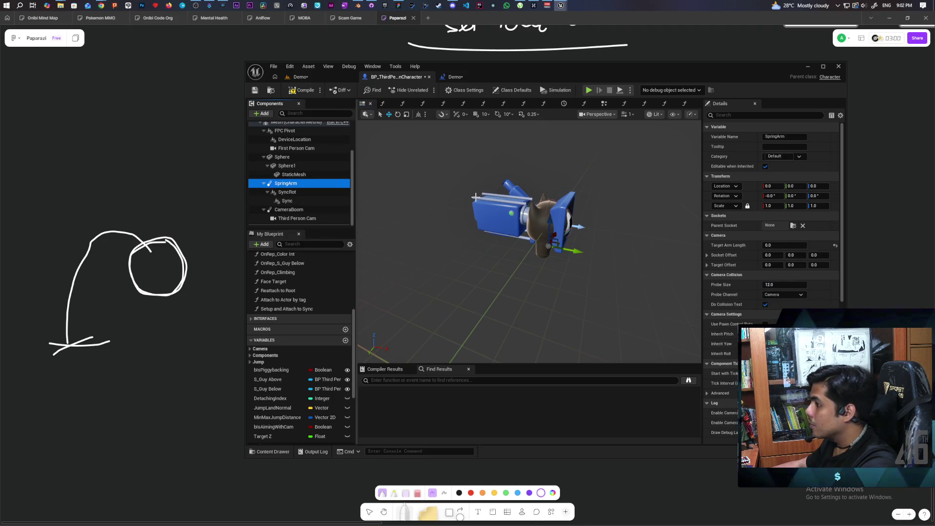
mouse_move(635, 295)
mouse_down()
mouse_move(599, 287)
mouse_move(599, 301)
mouse_up()
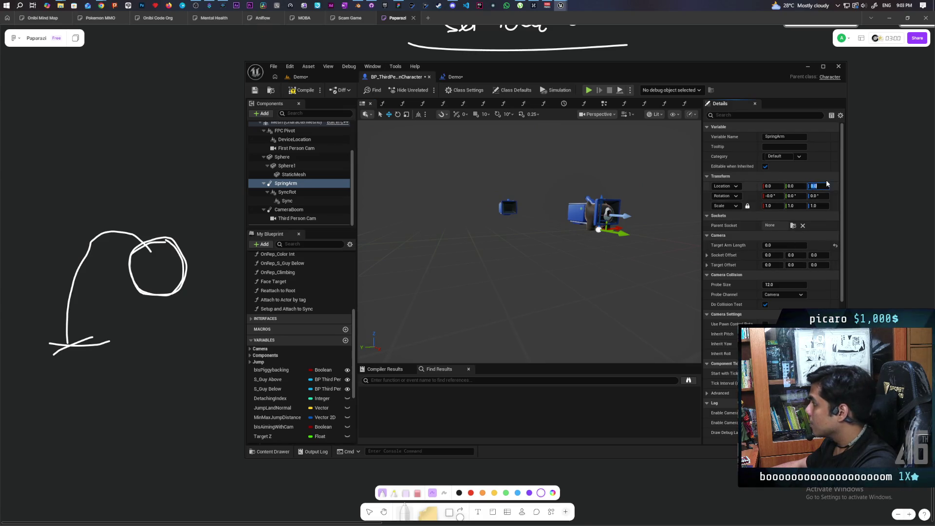
text(19)
key(Return)
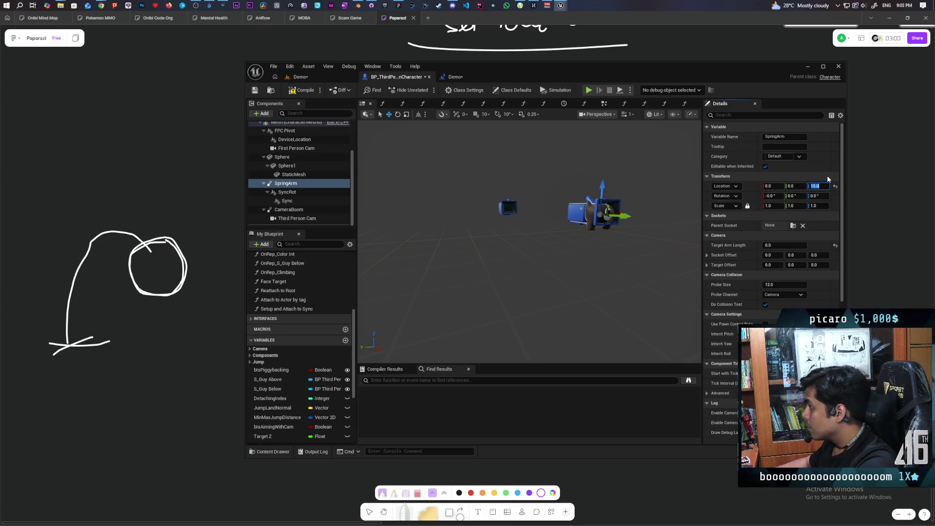
key(ctrl+s)
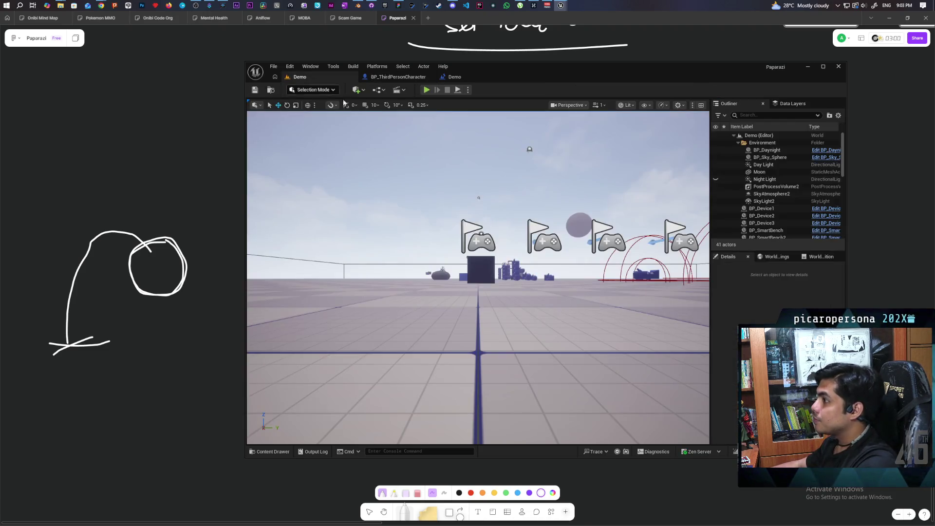
- From the Demo level, run a three-client play test, walk forward, stop, and return to the blueprint
click(296, 76)
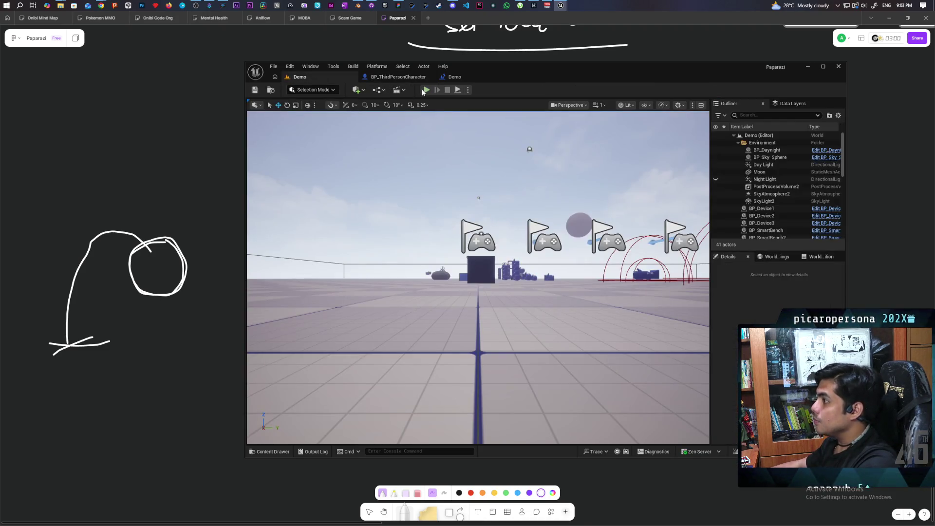
click(426, 90)
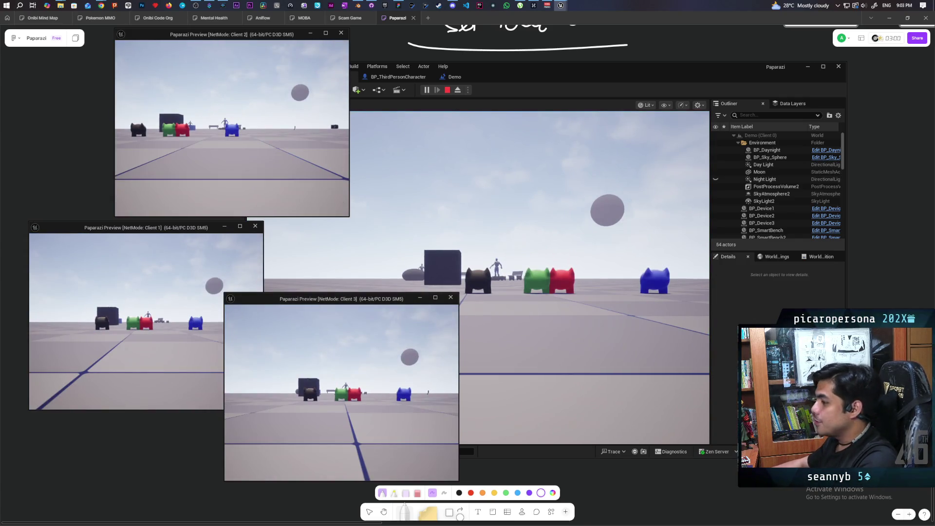
click(486, 306)
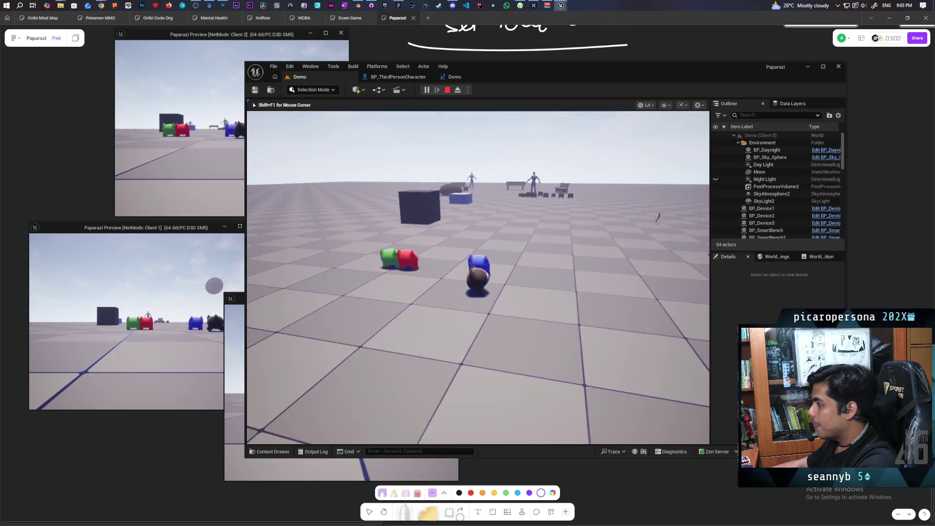
key(w)
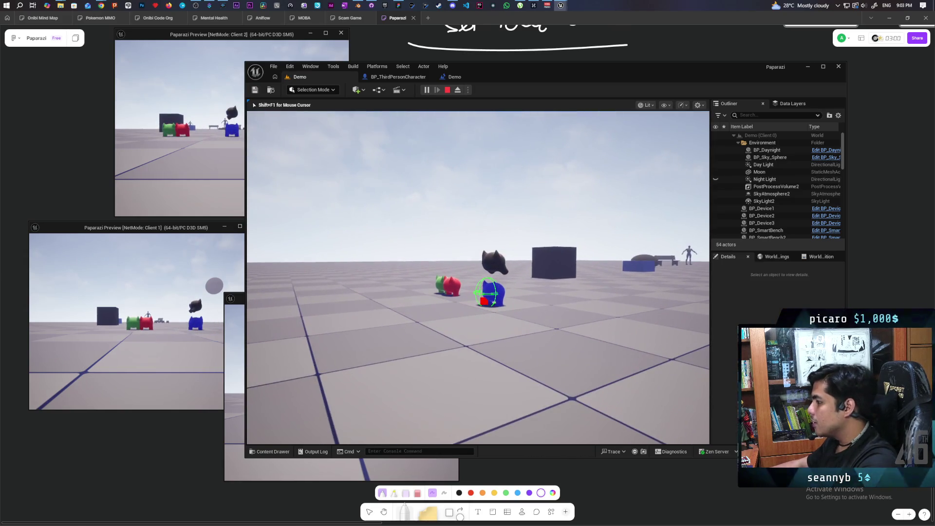
key(Escape)
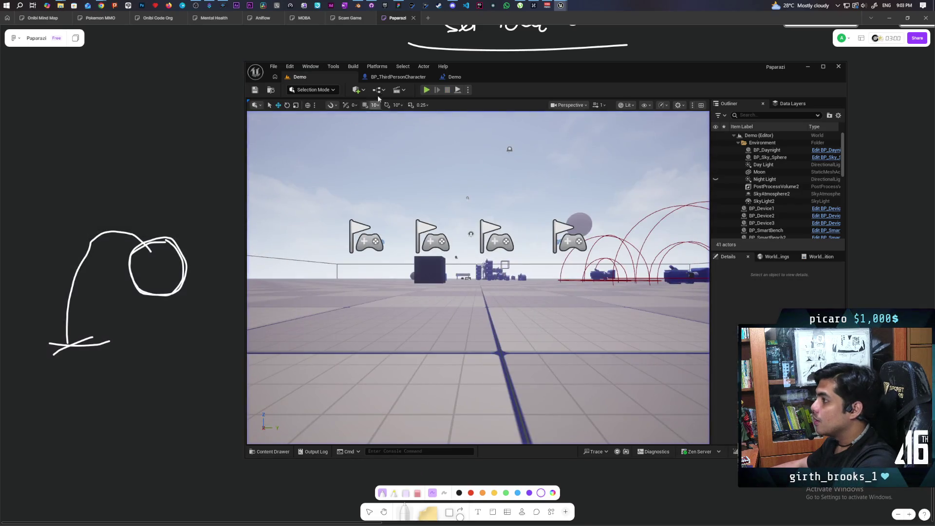
click(390, 79)
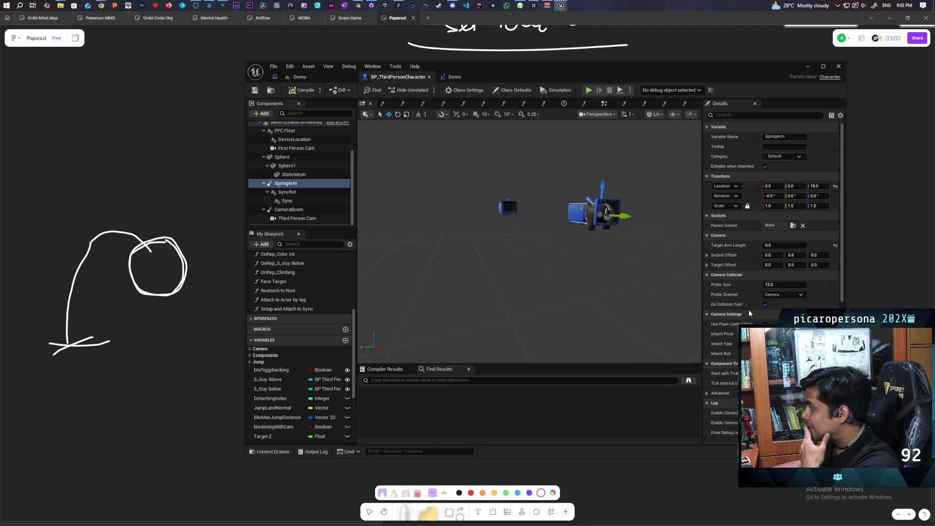
scroll(749, 310, down, 5)
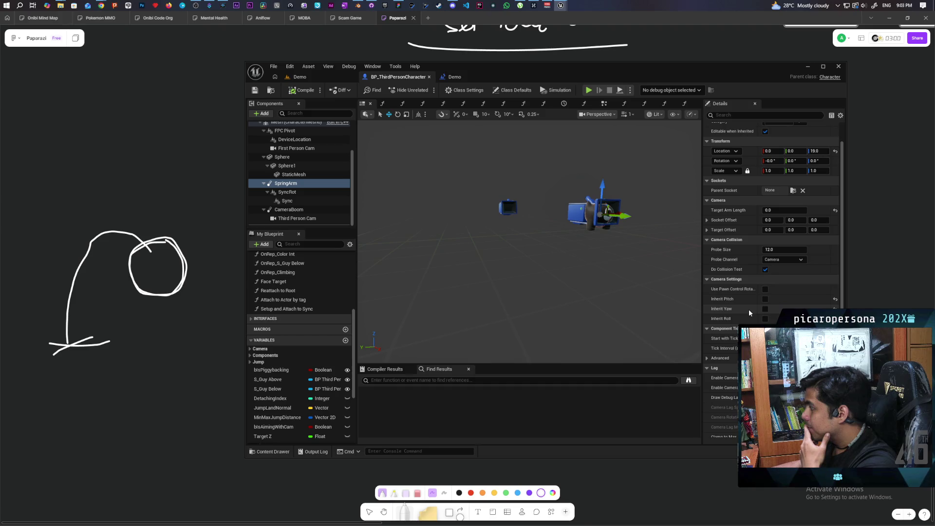
scroll(749, 311, down, 7)
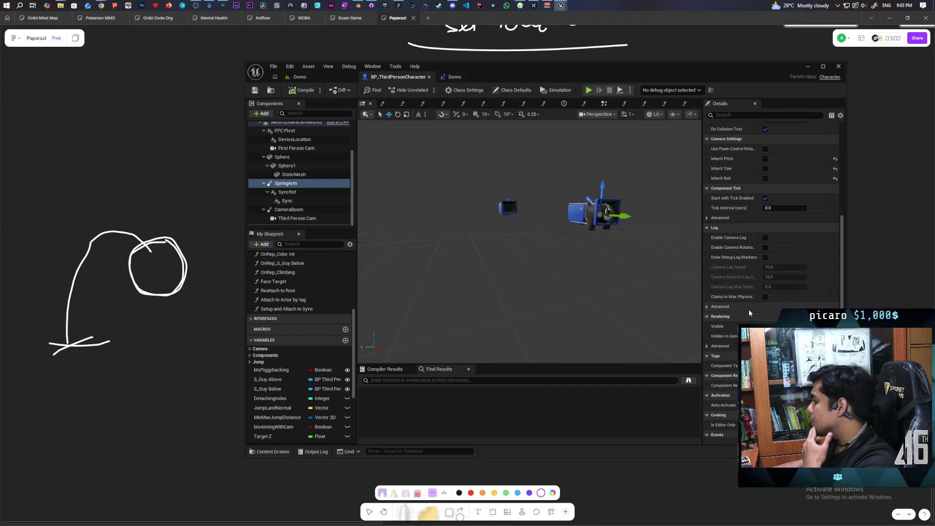
scroll(749, 313, up, 3)
scroll(748, 310, up, 6)
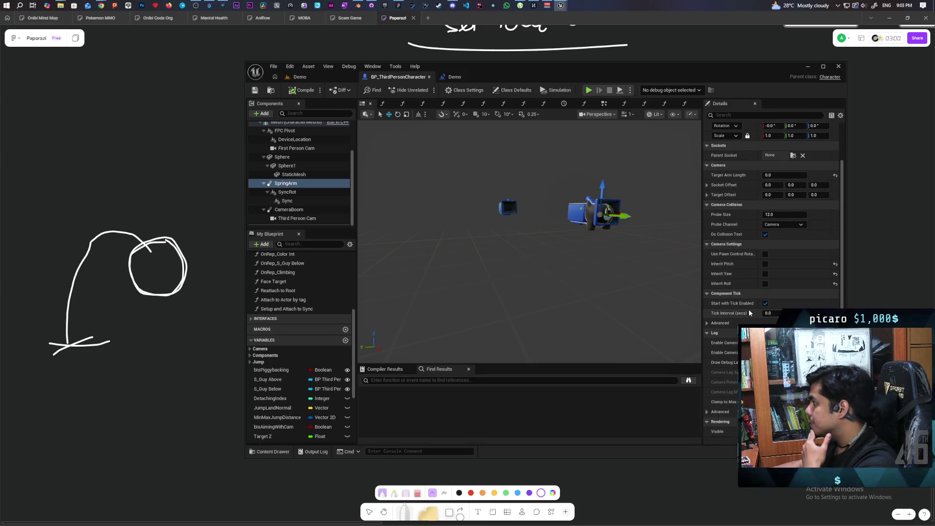
scroll(749, 309, up, 3)
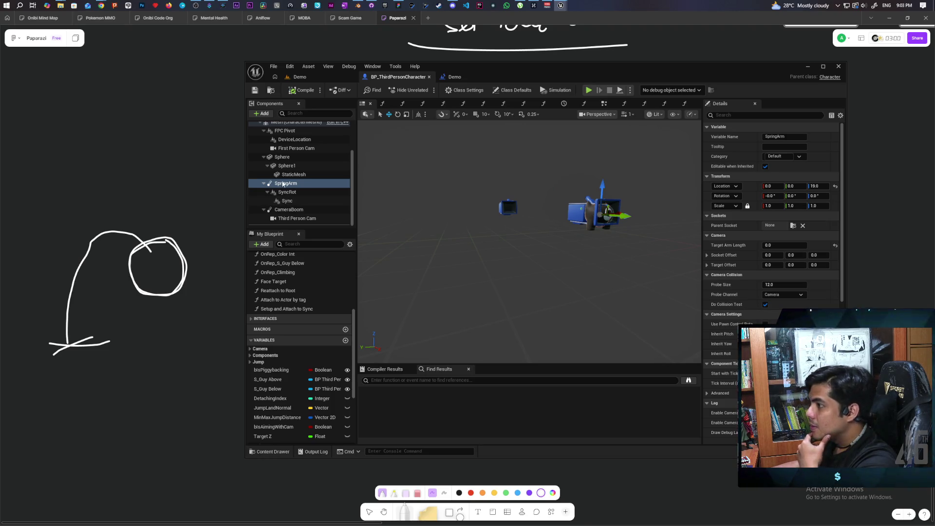
- Parent SpringArm to the Root socket and set its Z location to 0
click(794, 226)
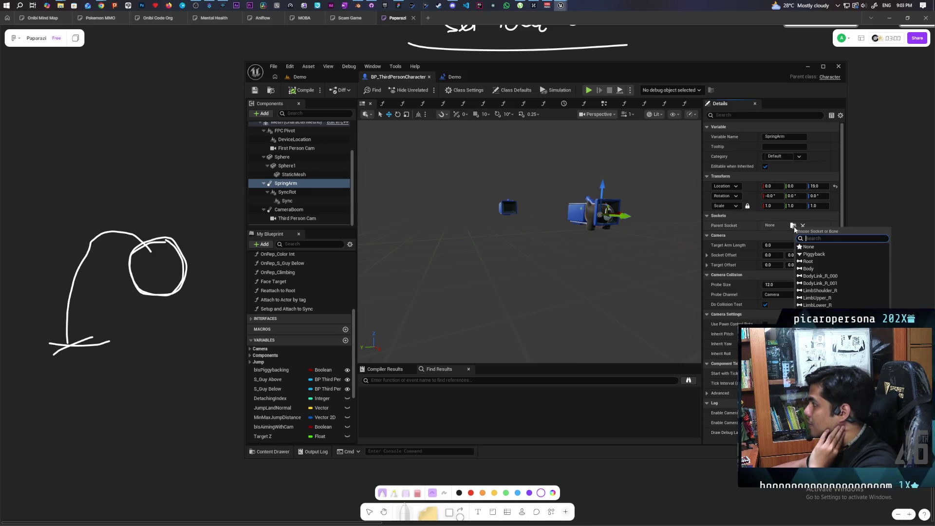
click(824, 263)
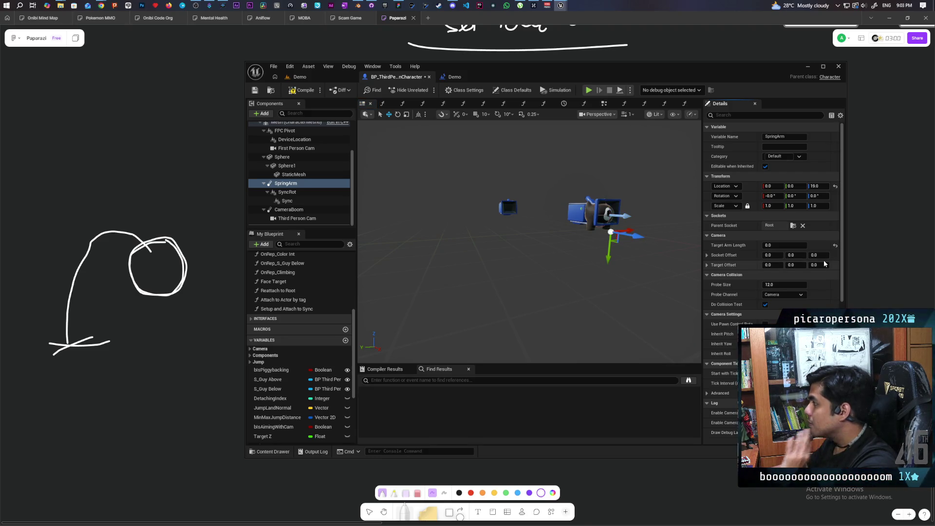
click(821, 186)
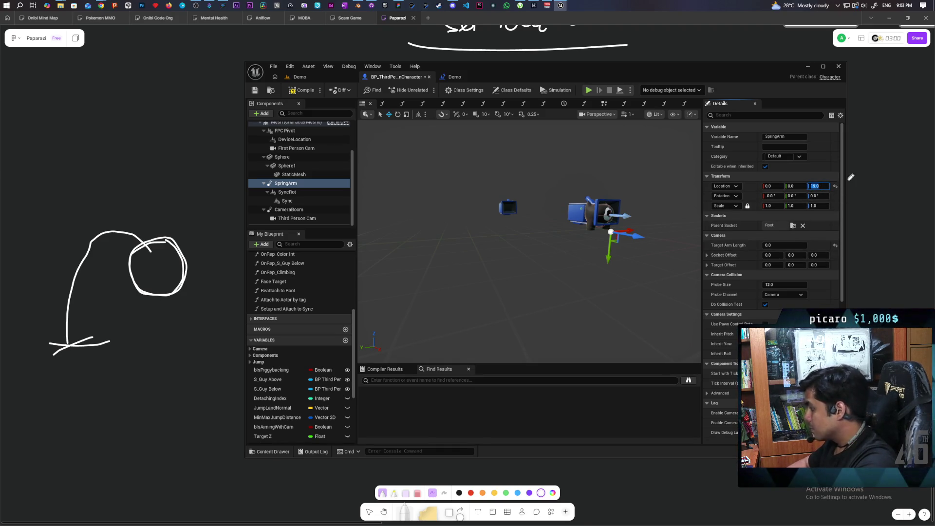
text(0)
key(Return)
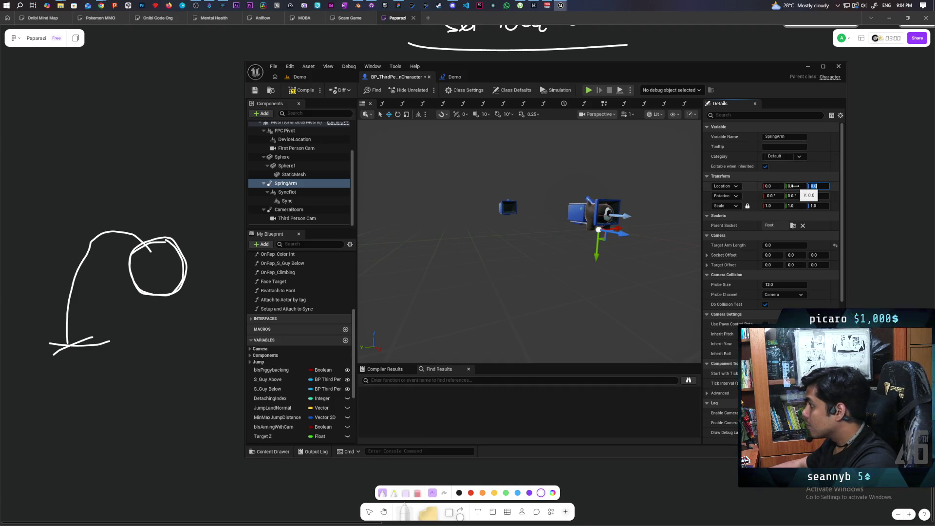
- Reset SyncRot's location to its default, leaving its parent socket unchanged
click(293, 194)
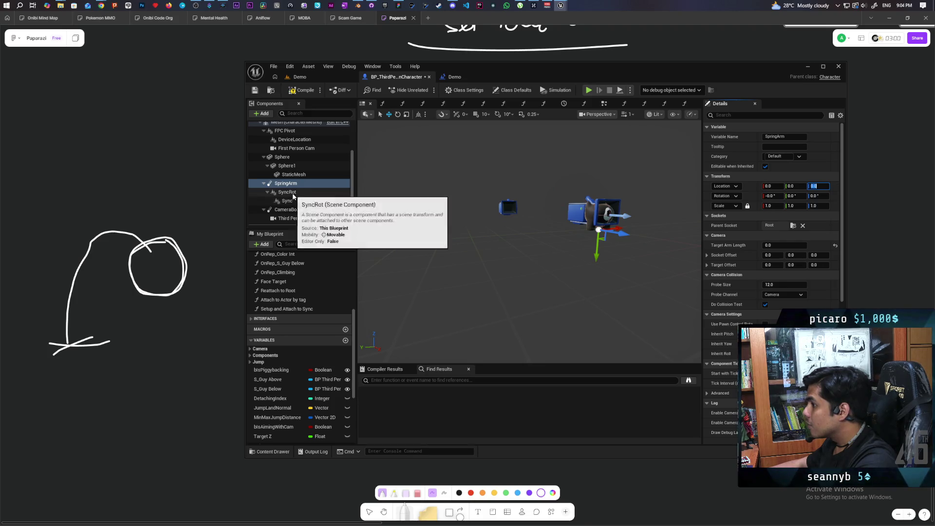
click(287, 200)
click(287, 192)
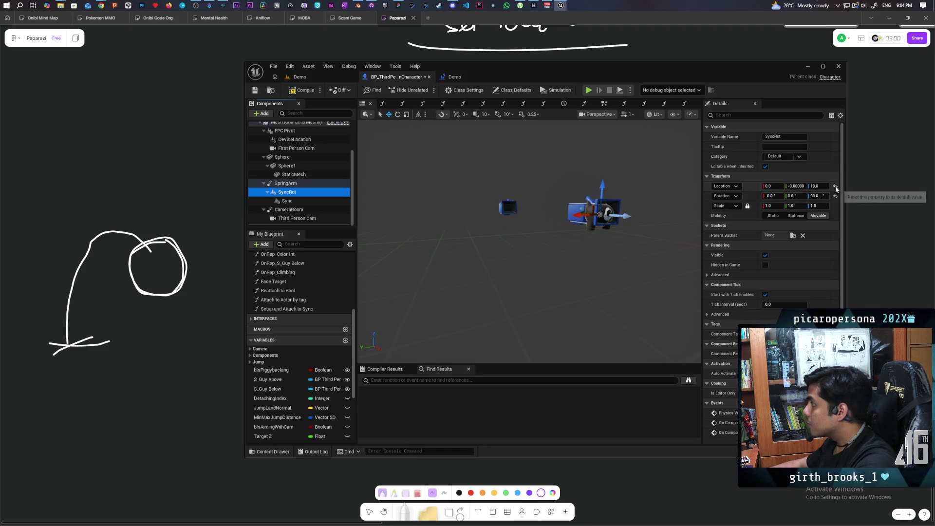
click(793, 235)
click(807, 260)
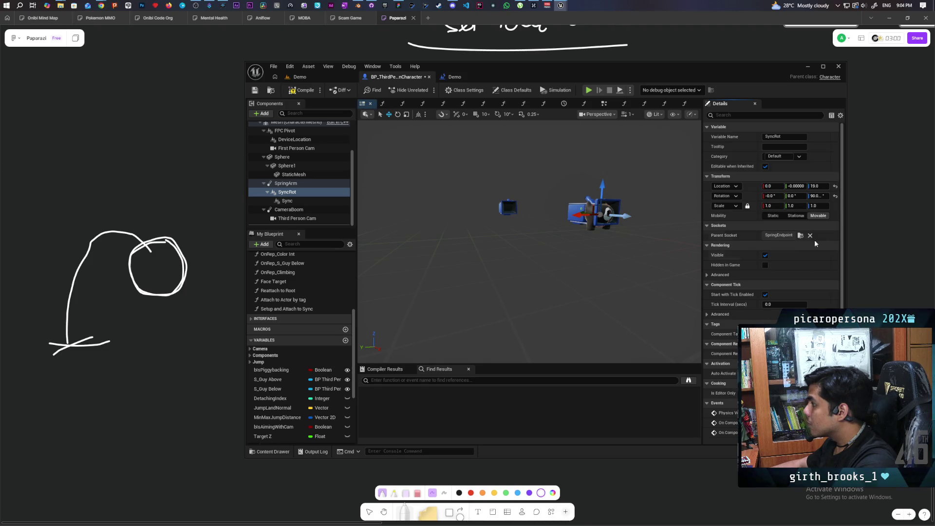
click(835, 188)
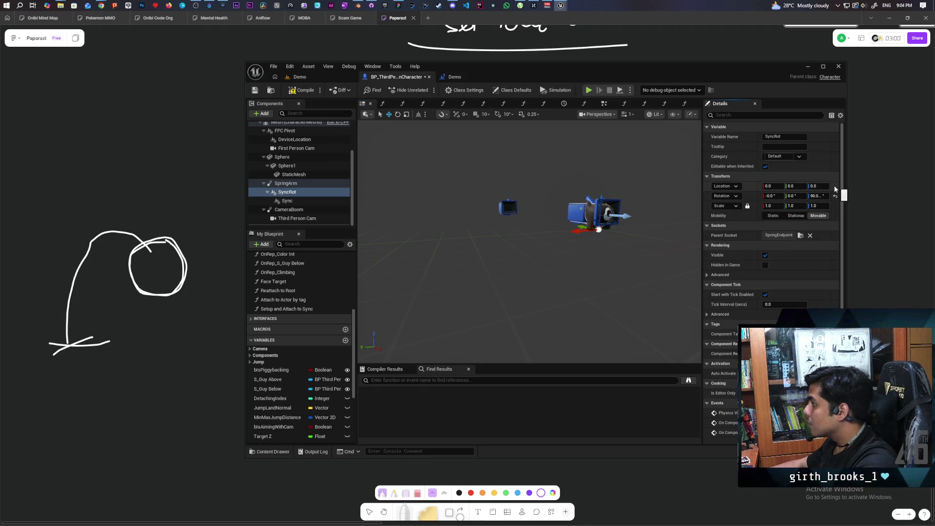
- Offset SpringArm to Y -19, save the blueprint, and switch to the Demo level
click(287, 201)
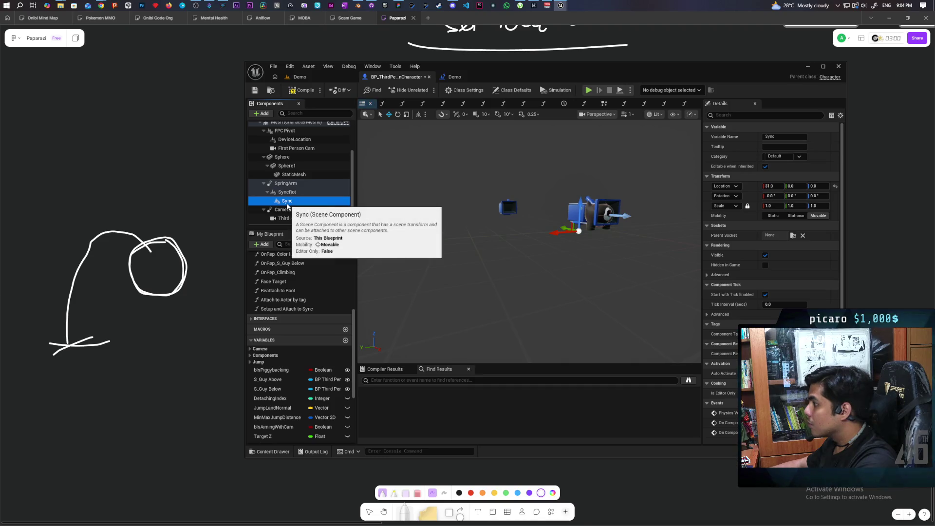
click(286, 184)
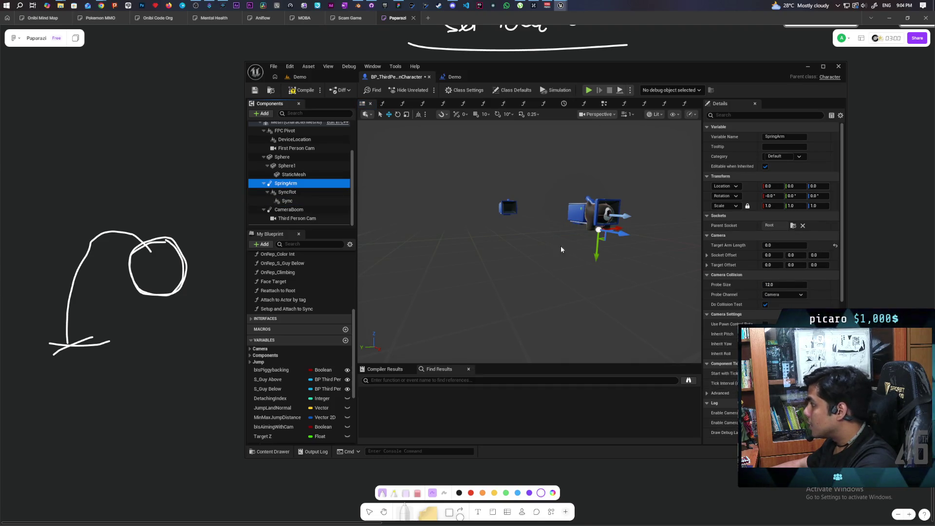
drag(791, 189, 781, 186)
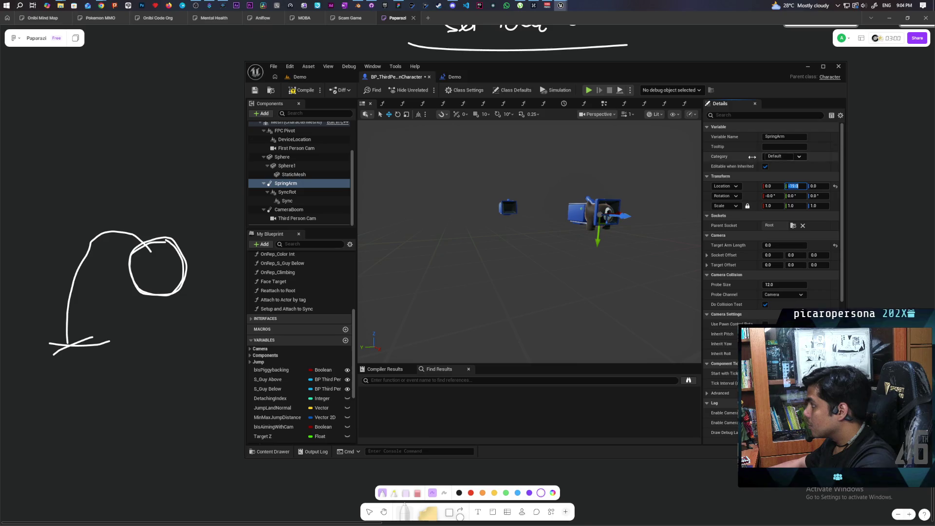
click(302, 90)
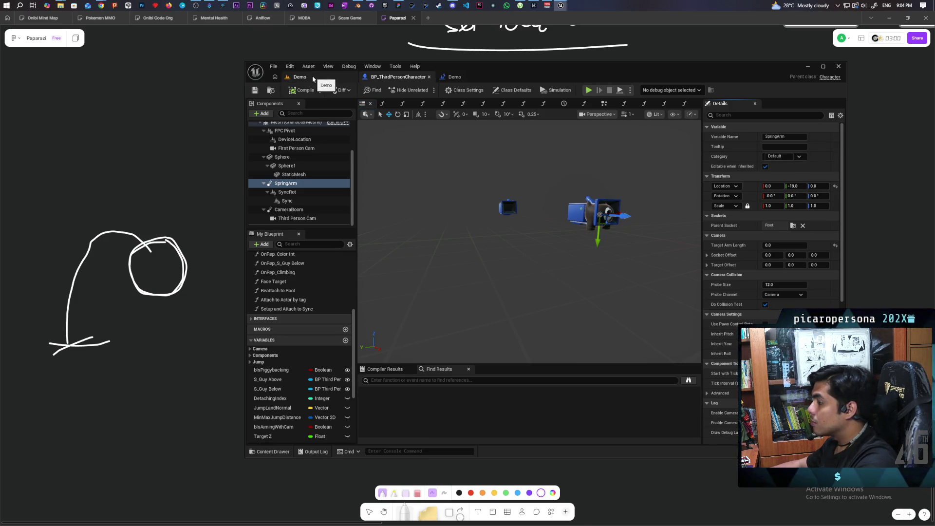
click(287, 193)
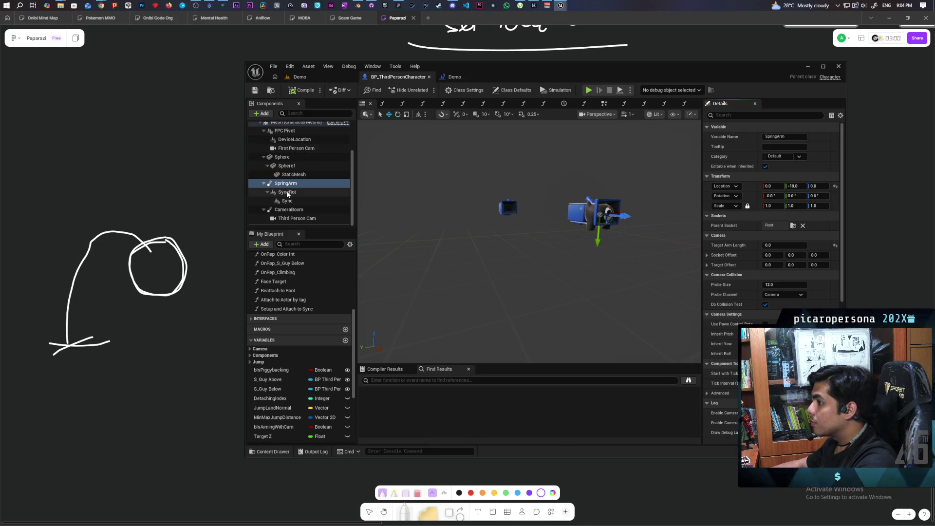
click(298, 77)
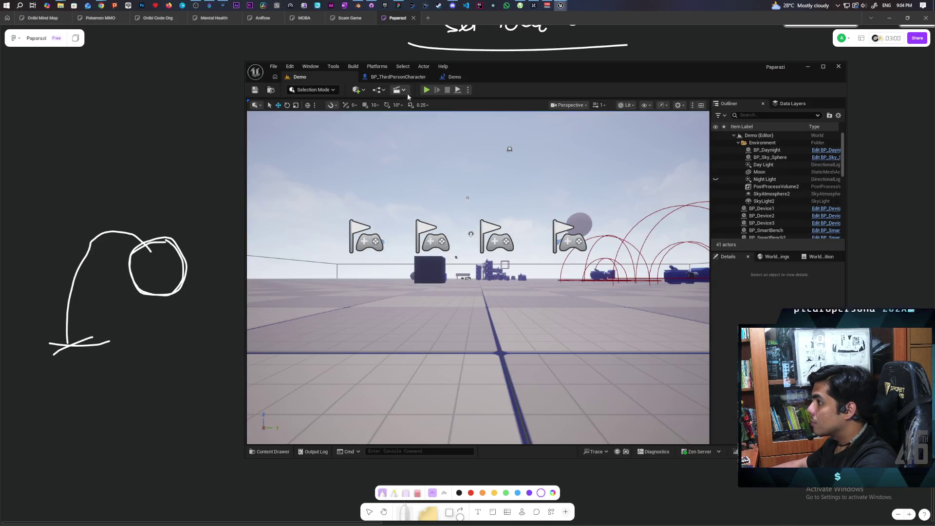
- Start a multiplayer Play-In-Editor session with Alt+P, opening three client previews
key(alt+p)
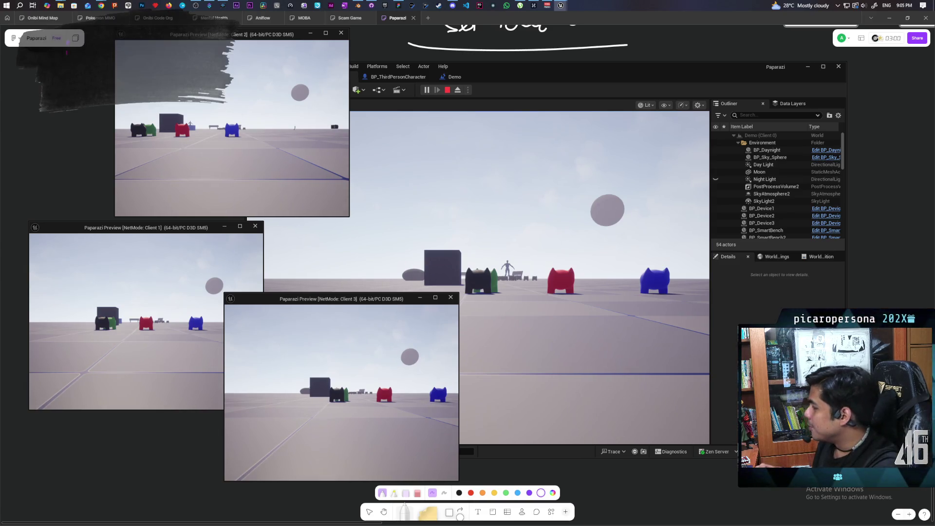
- Walk the black cat over to the red and blue characters and around them
click(431, 290)
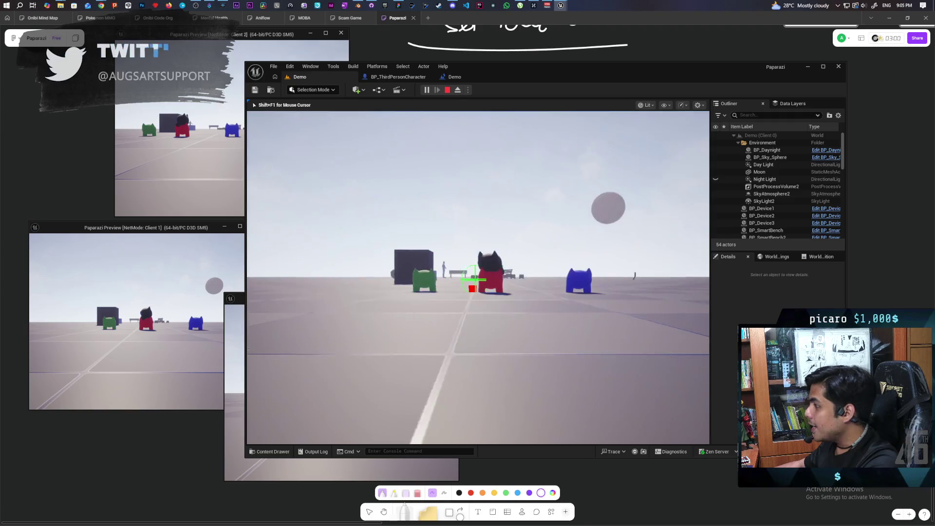
key(w)
key(w)
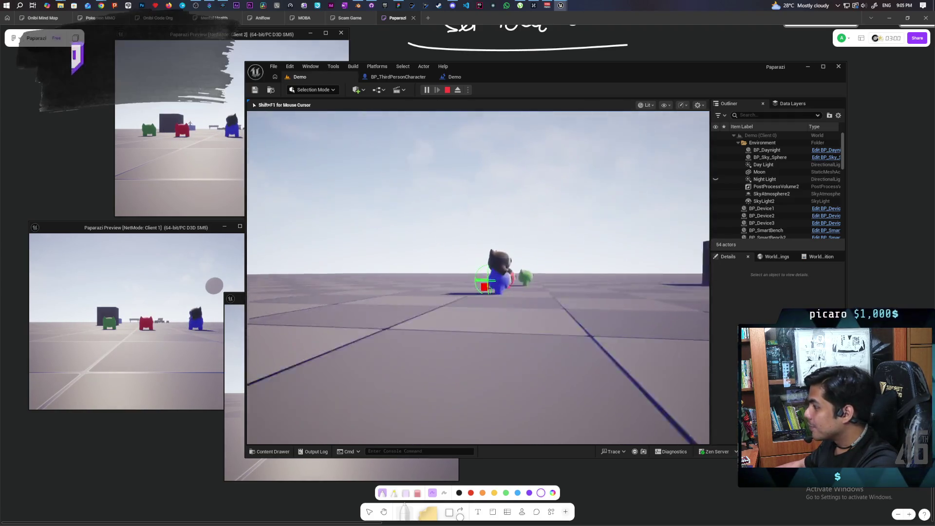
key(a)
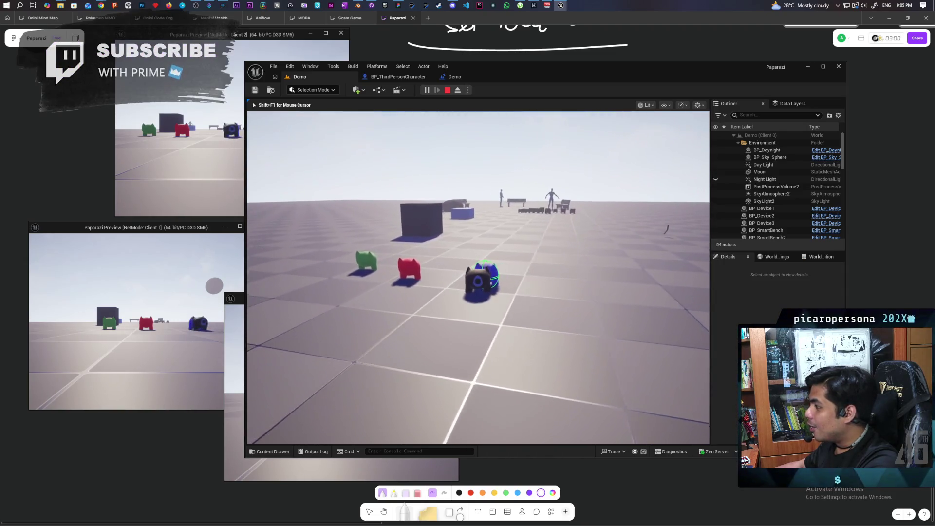
key(w)
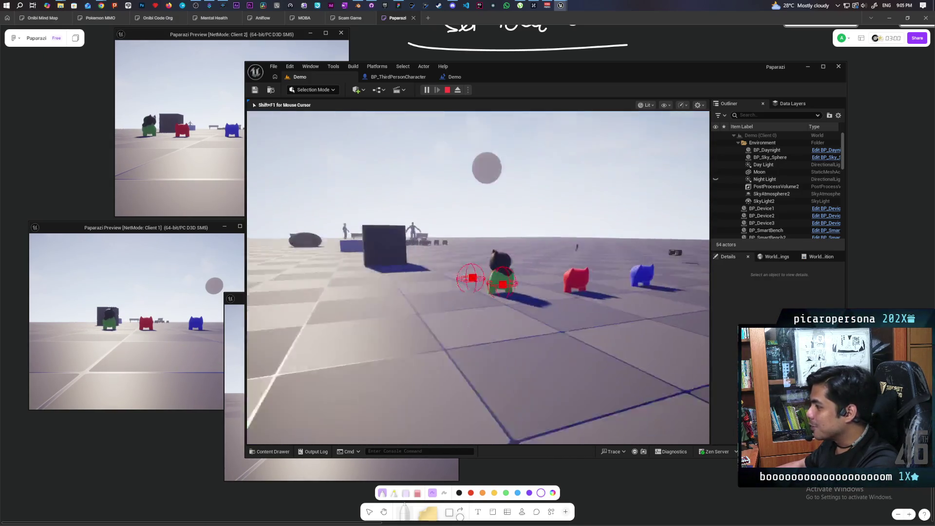
key(w)
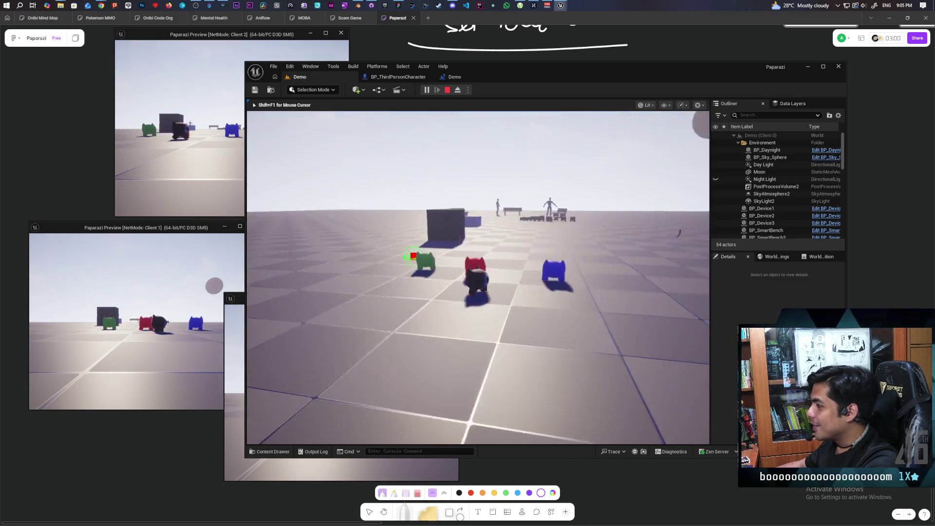
key(w)
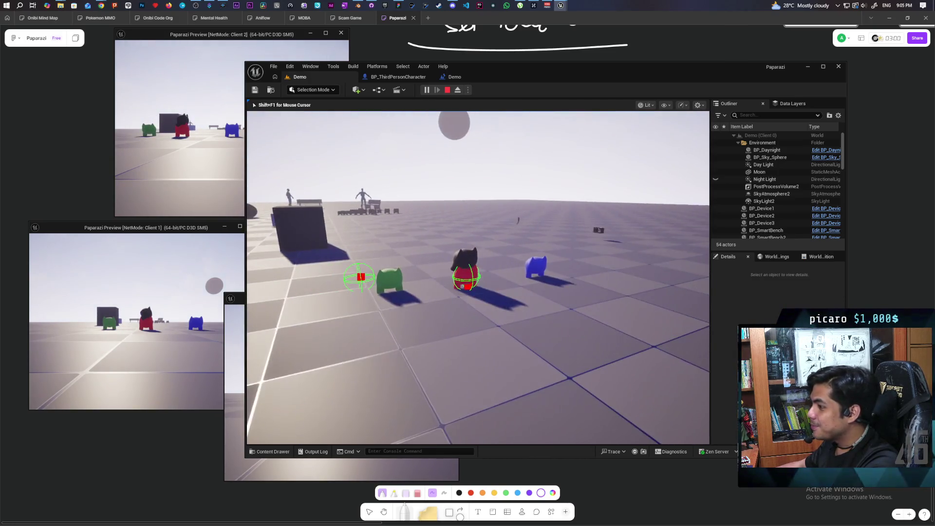
key(w)
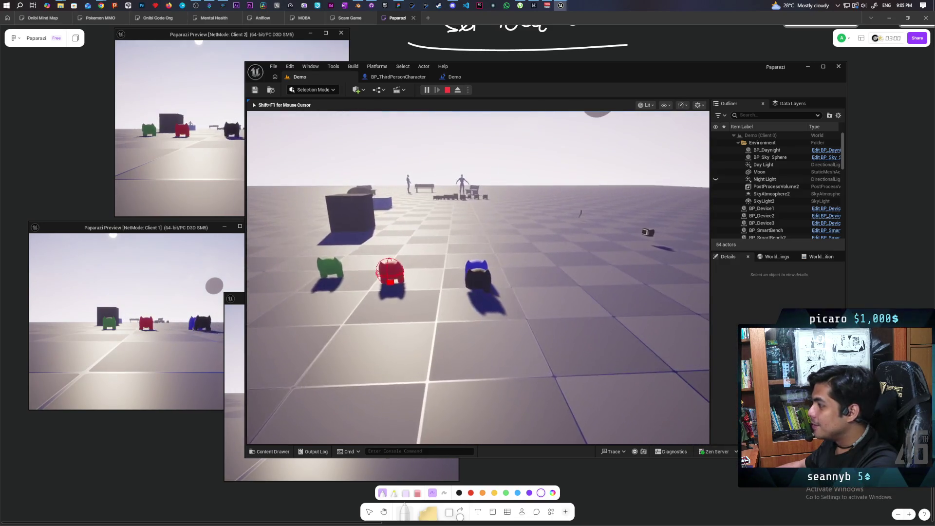
key(w)
key(s)
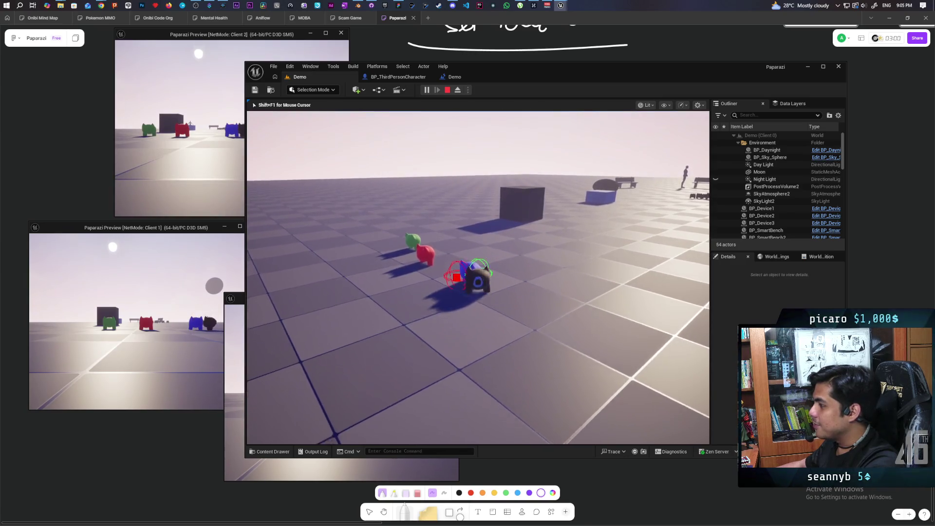
key(s)
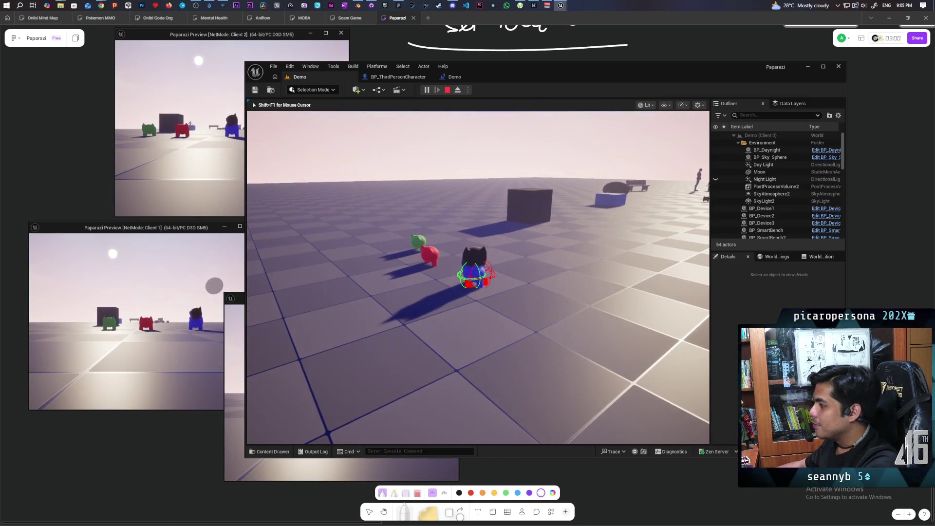
key(s)
- Move the black cat behind and under the red character, then stop play and reopen BP_ThirdPersonCharacter
key(w)
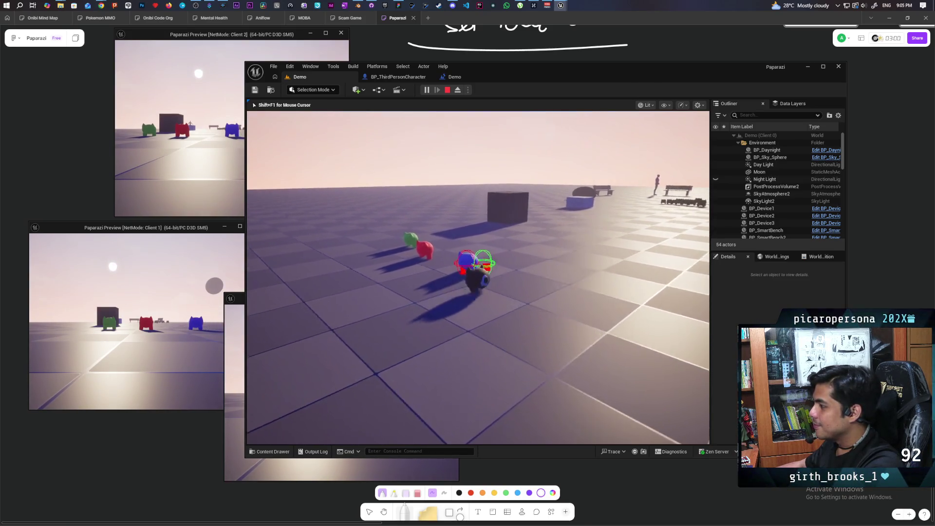
key(w)
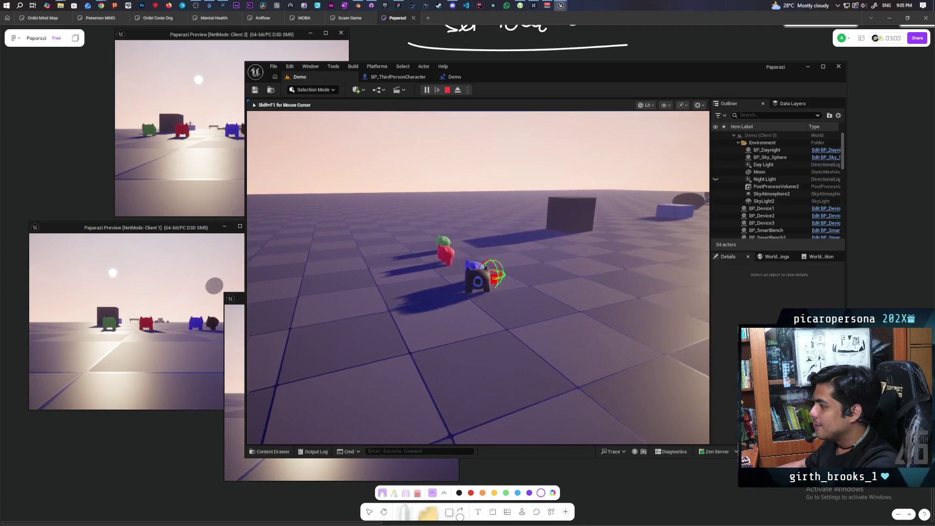
key(w)
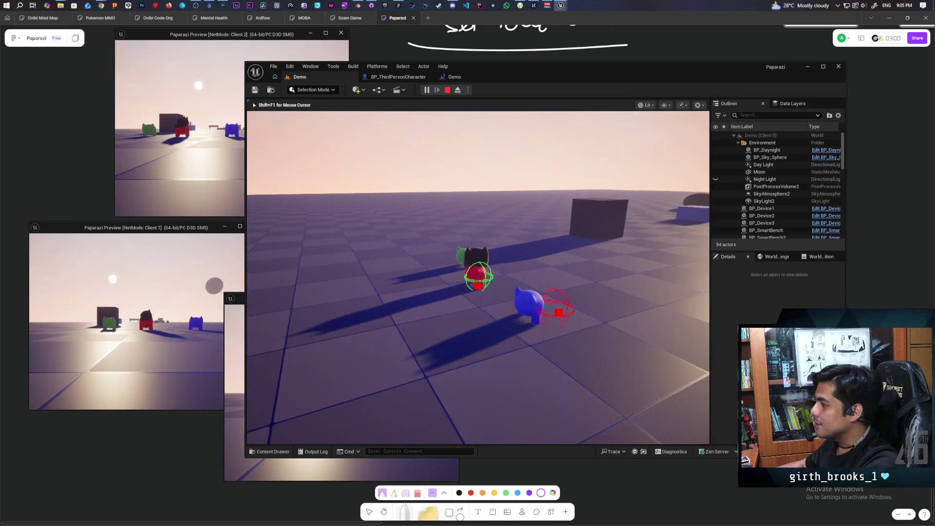
key(e)
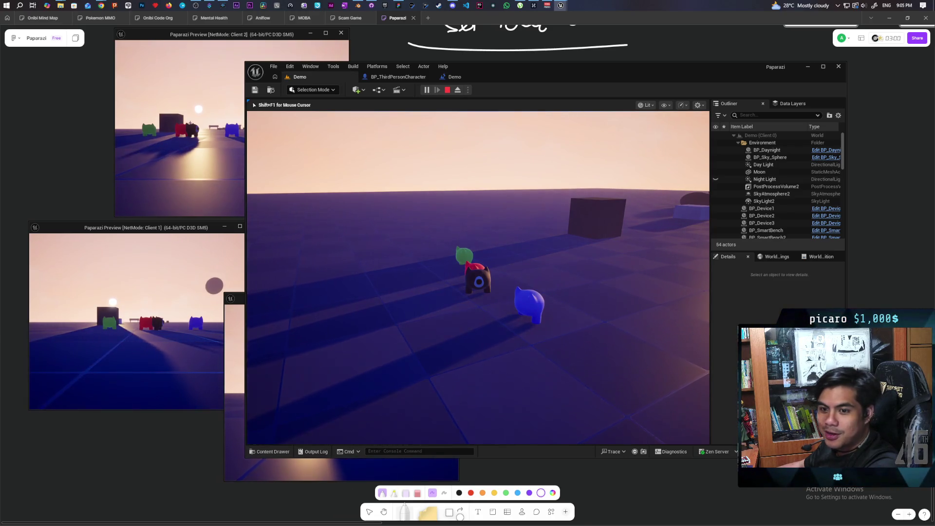
key(w)
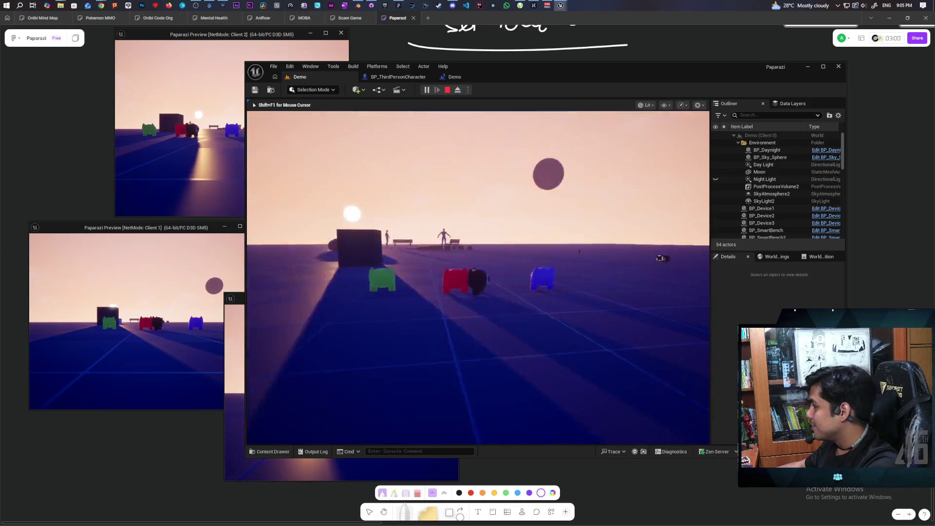
key(w)
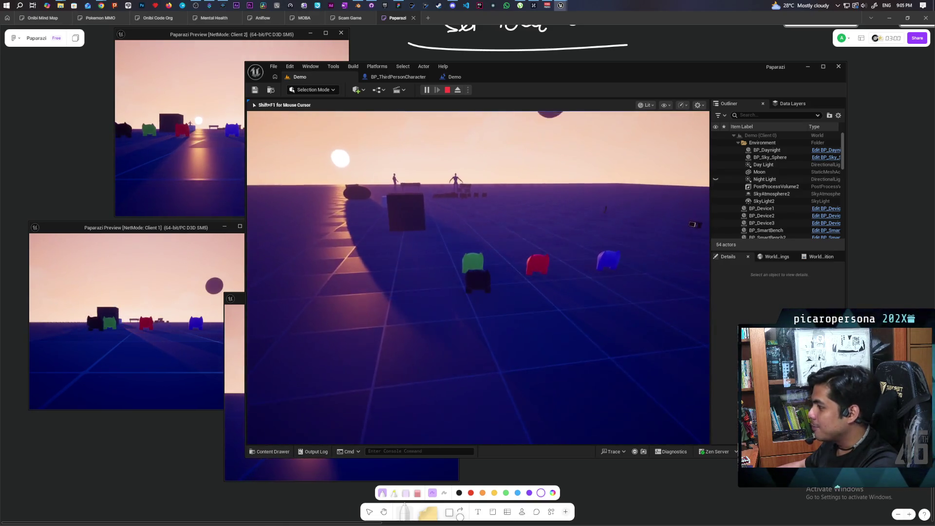
key(s)
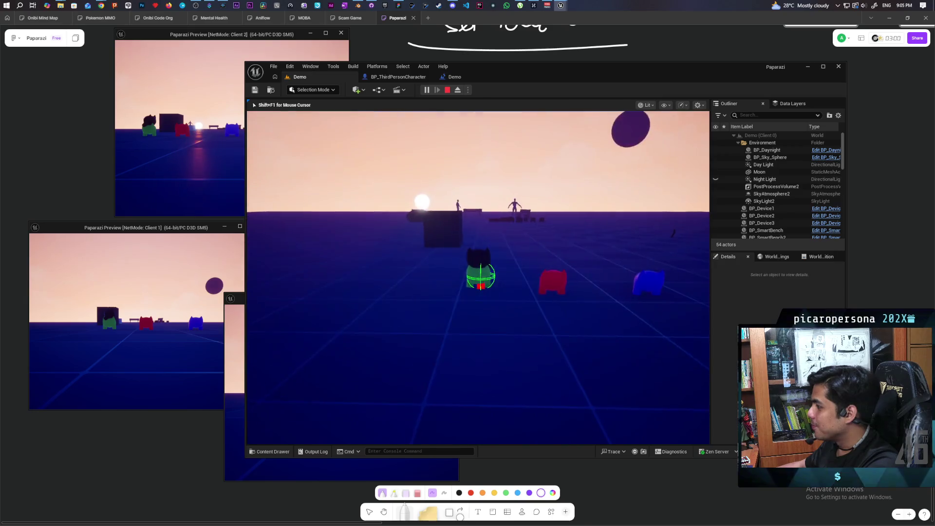
key(w)
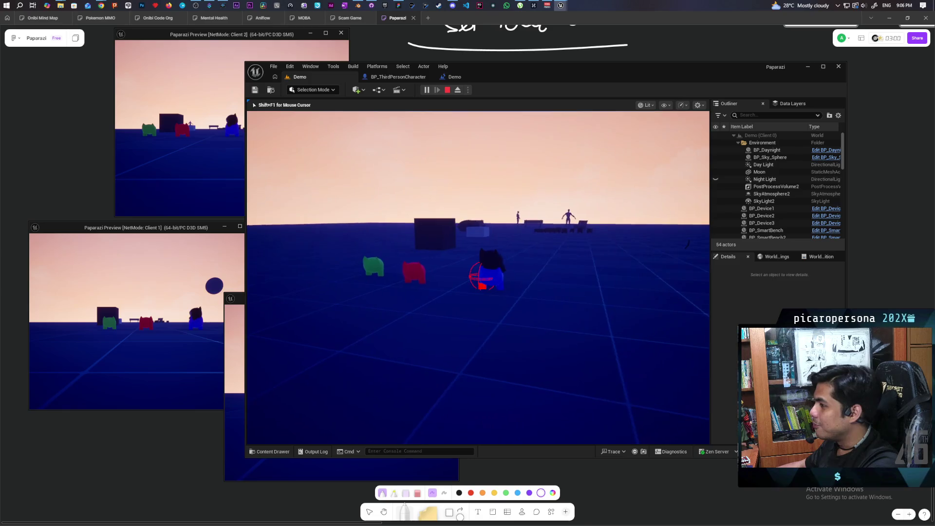
key(s)
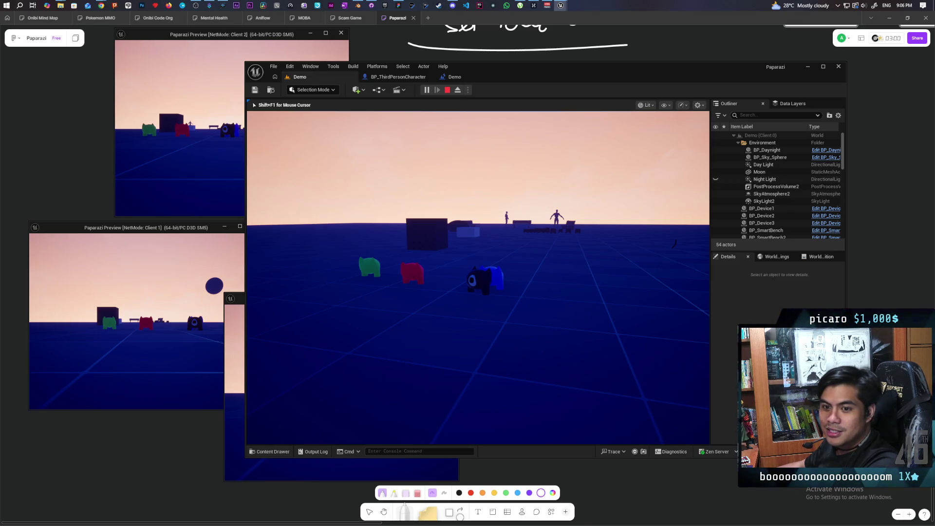
key(a)
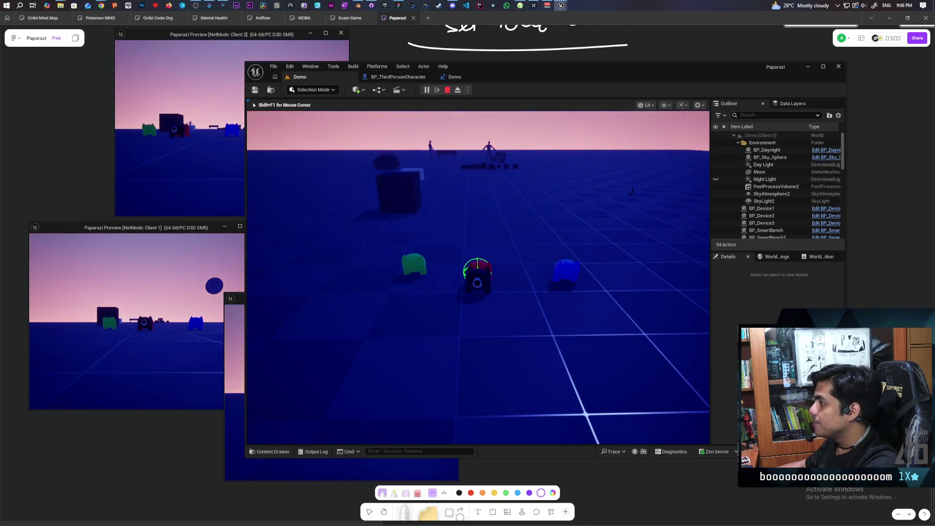
key(Escape)
click(398, 77)
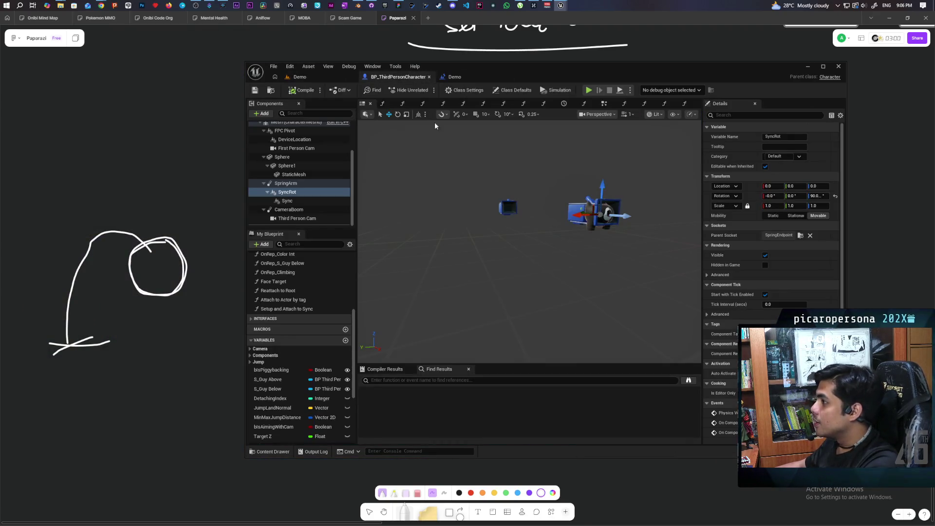
- In the Demo level blueprint, wire Sequence Then 1 to Set Global Time Dilation
click(456, 76)
mouse_move(611, 271)
mouse_down()
mouse_move(423, 240)
mouse_move(558, 230)
mouse_up()
scroll(438, 230, down, 1)
mouse_move(434, 194)
mouse_down()
mouse_move(560, 219)
mouse_move(621, 250)
mouse_up()
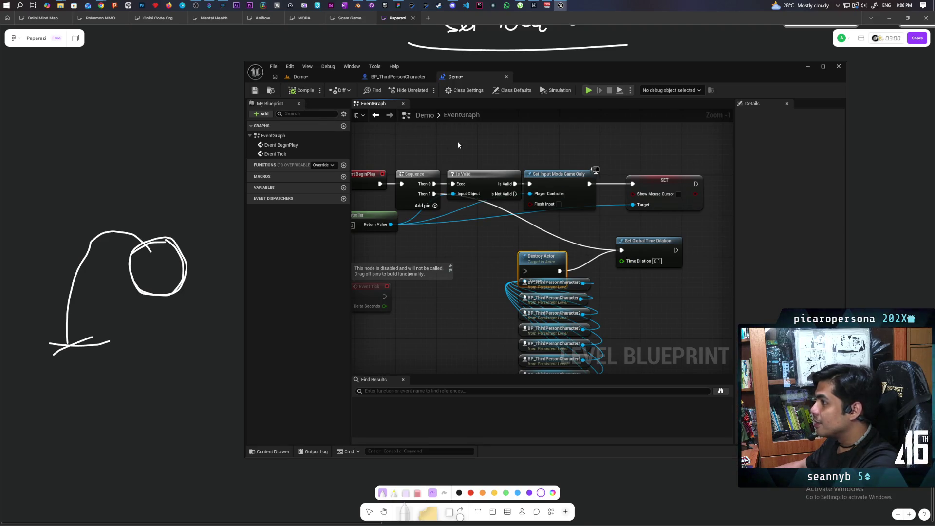
- Back in the Demo level, launch a three-client play session with Alt+P
click(299, 77)
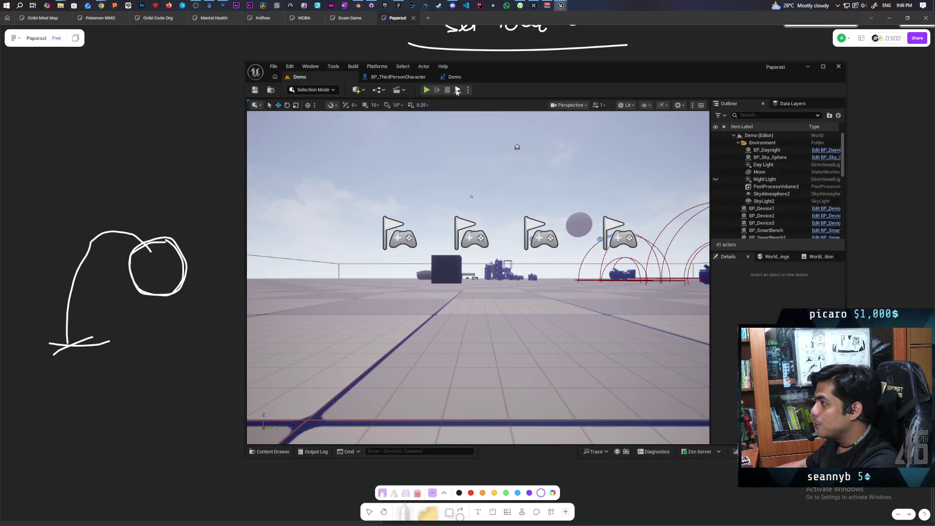
key(alt+p)
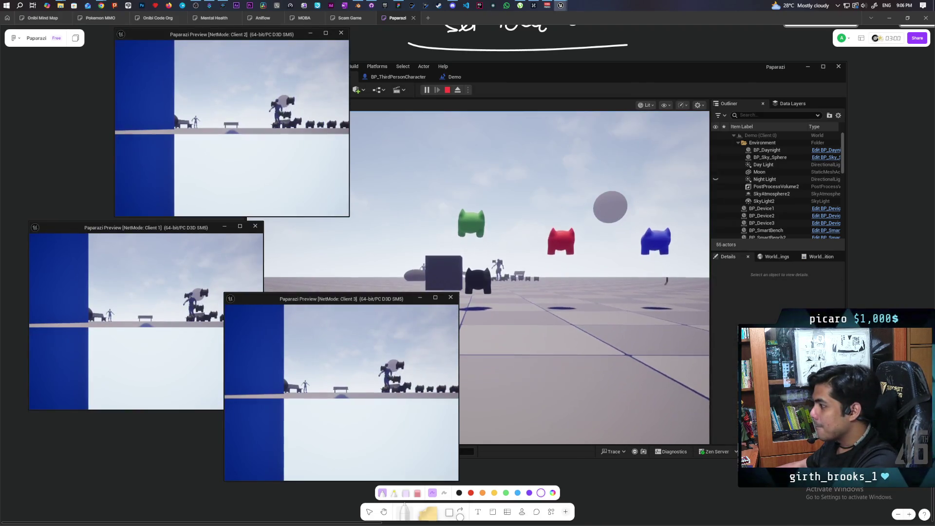
click(512, 340)
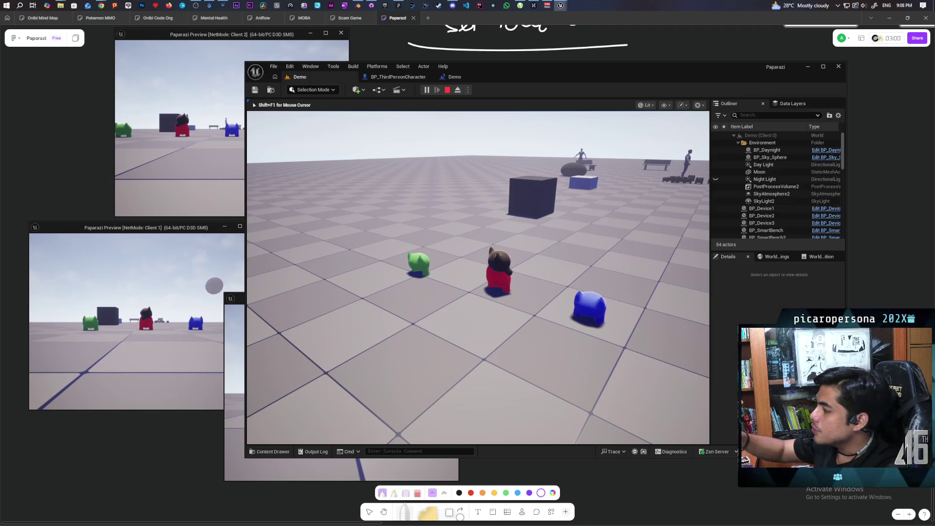
- Walk the dark cat to the green cat, jump onto it, then stop play and return to BP_ThirdPersonCharacter
key(s)
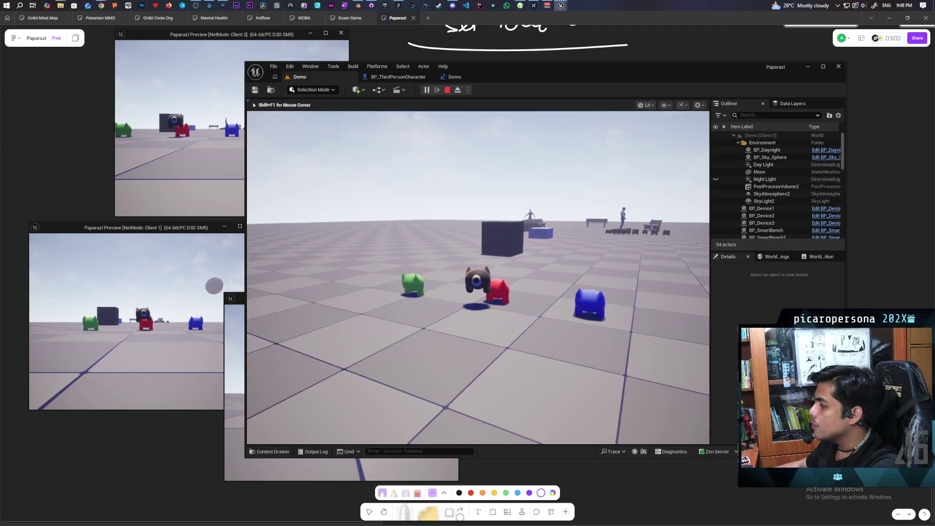
key(w)
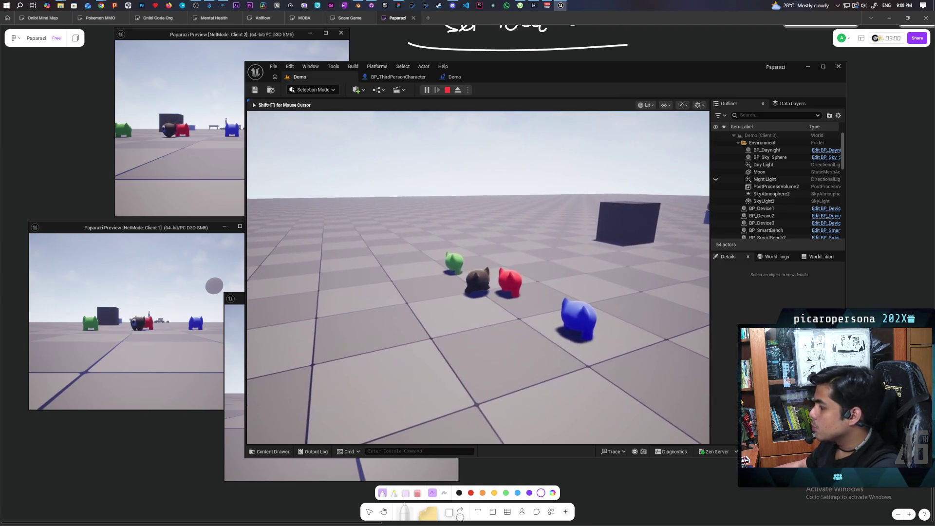
key(w)
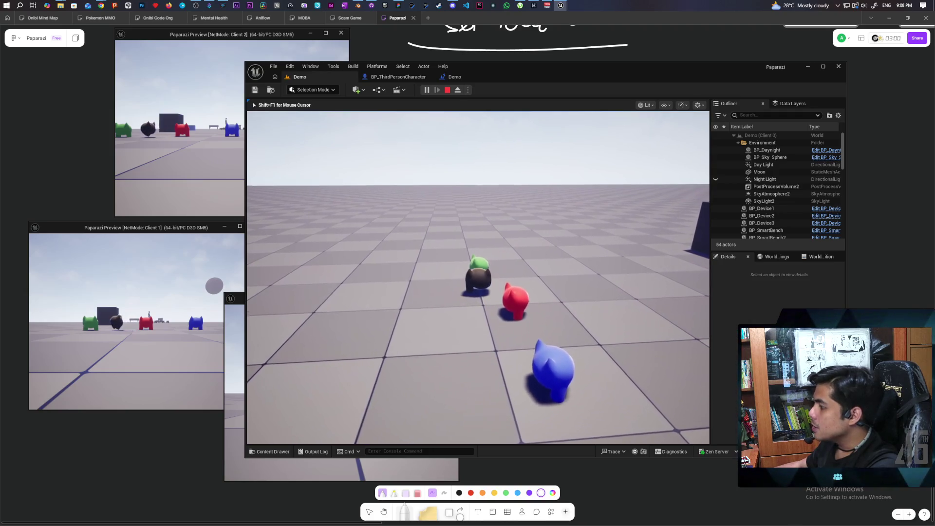
key(space)
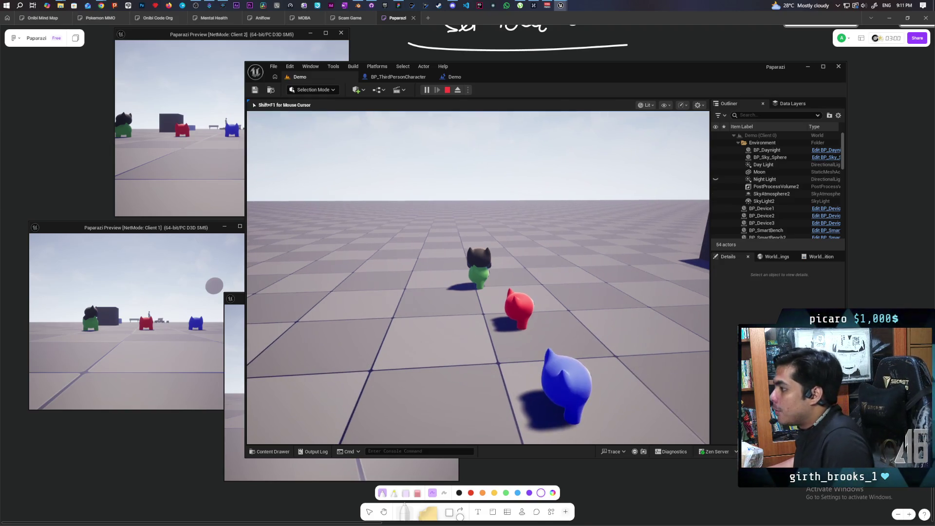
key(Escape)
click(393, 76)
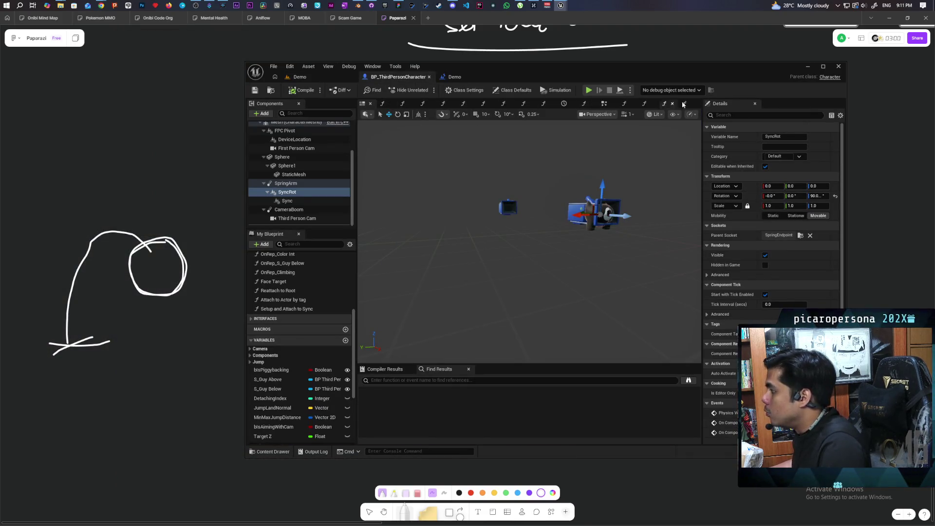
- Maximize the blueprint editor and open the Setup and Attach to Sync function from the EventGraph
double_click(677, 68)
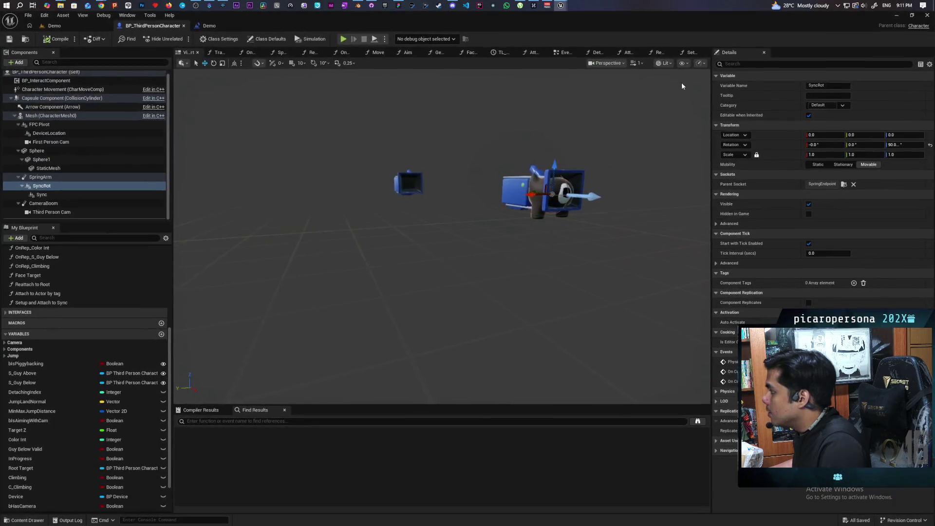
click(565, 52)
double_click(399, 145)
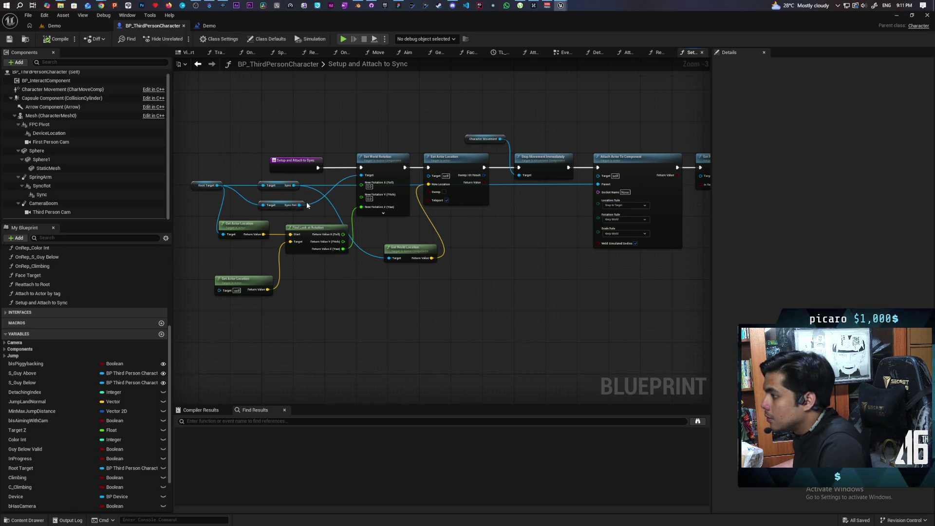
- Inspect the Sync variable and Attach Actor To Component nodes in the function graph
scroll(292, 215, up, 2)
scroll(293, 215, up, 1)
scroll(292, 214, down, 1)
drag(316, 171, 294, 193)
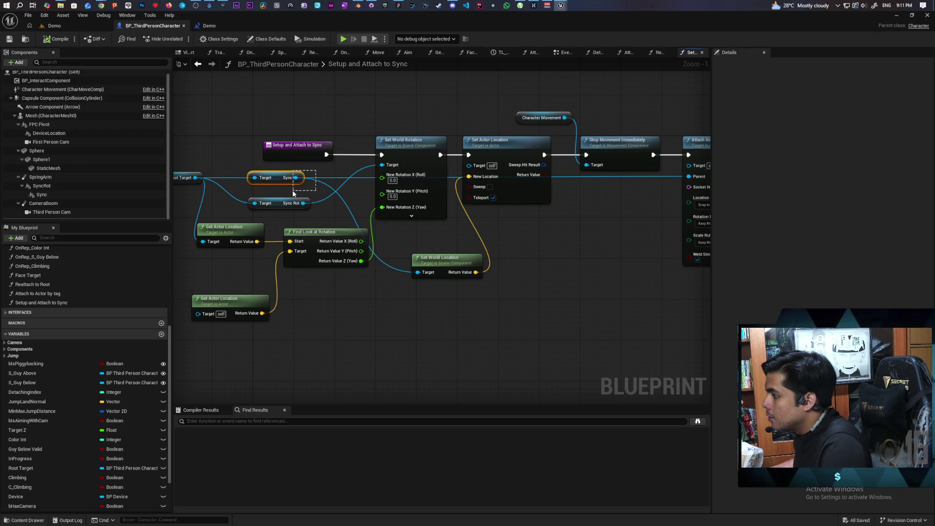
drag(293, 194, 289, 192)
click(291, 189)
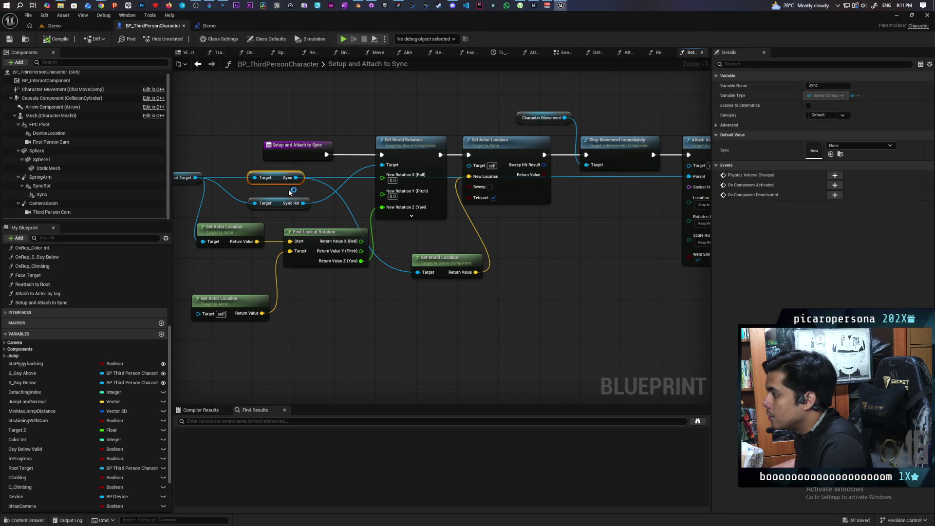
drag(449, 210, 464, 222)
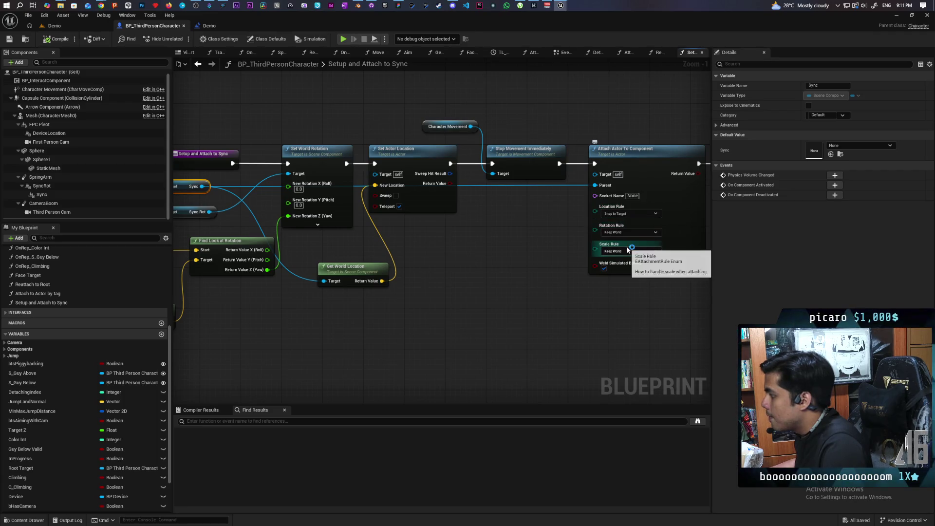
drag(540, 260, 580, 255)
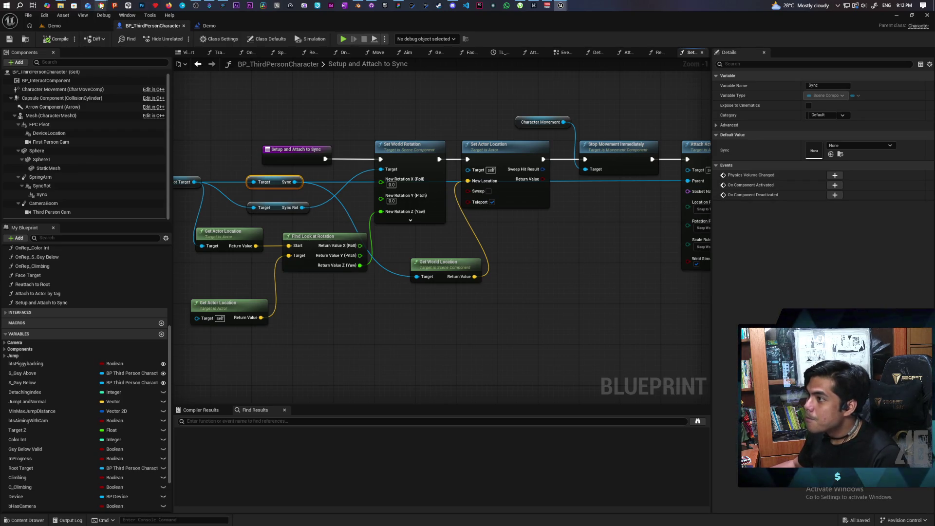
- Bring the browser forward and open YouTube in a new tab
mouse_move(101, 6)
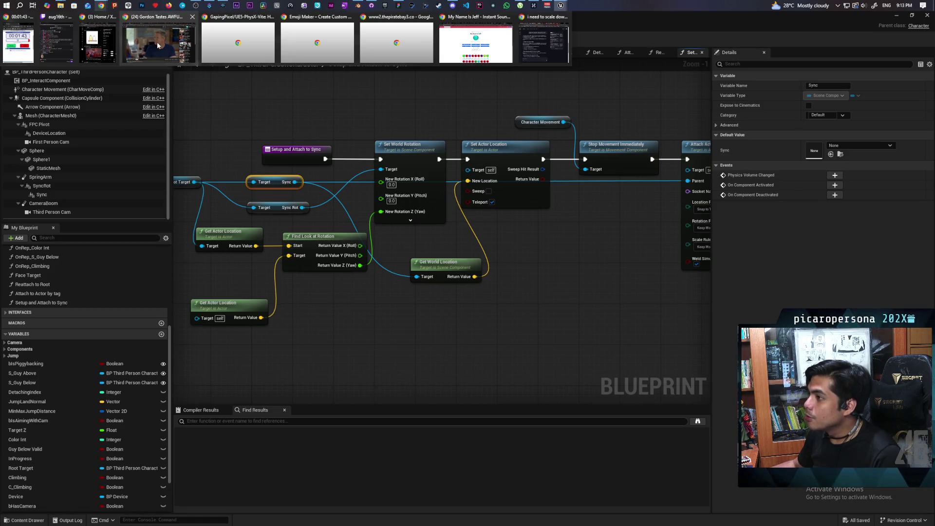
click(161, 43)
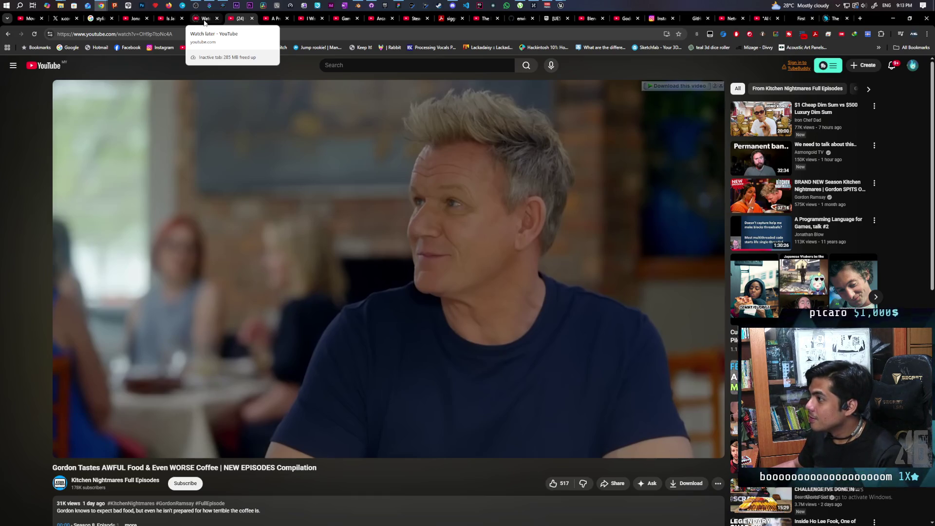
middle_click(48, 68)
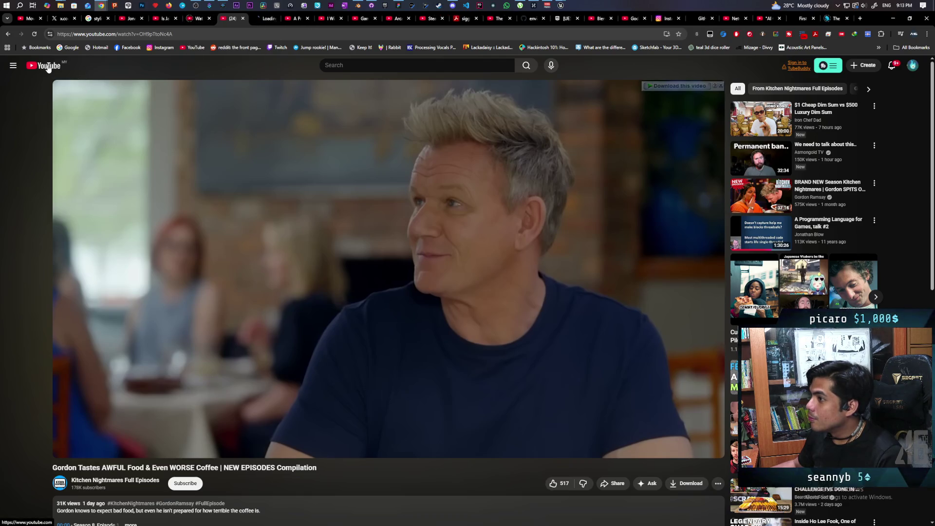
click(254, 22)
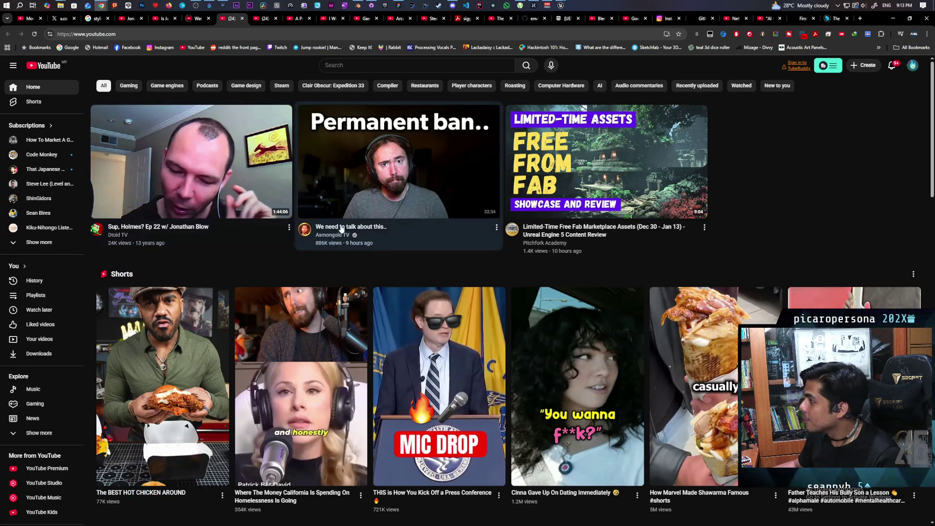
- Scroll down the YouTube home feed, previewing several video thumbnails
scroll(180, 237, down, 2)
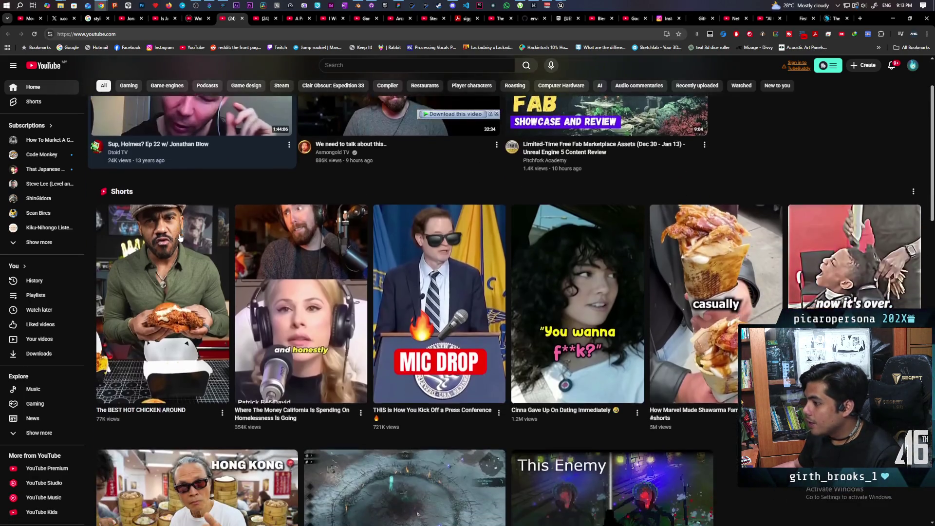
scroll(181, 238, down, 2)
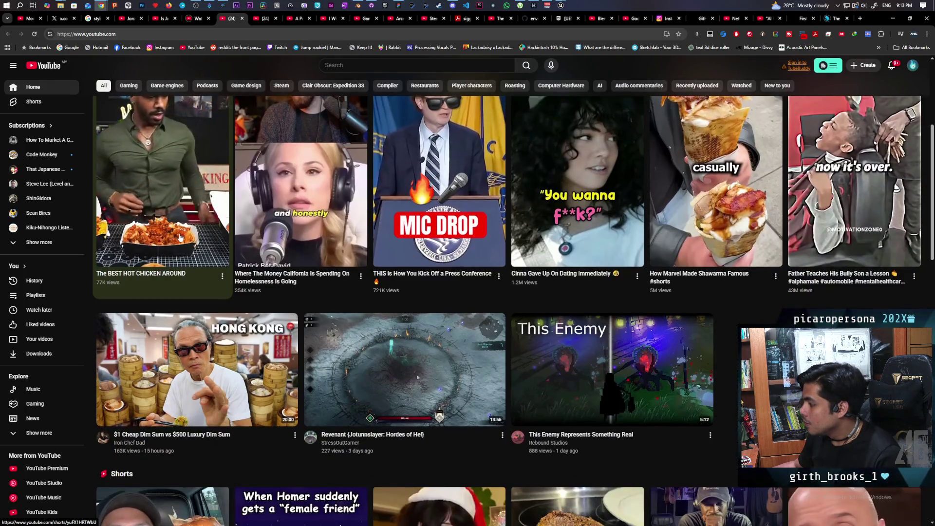
scroll(419, 298, down, 2)
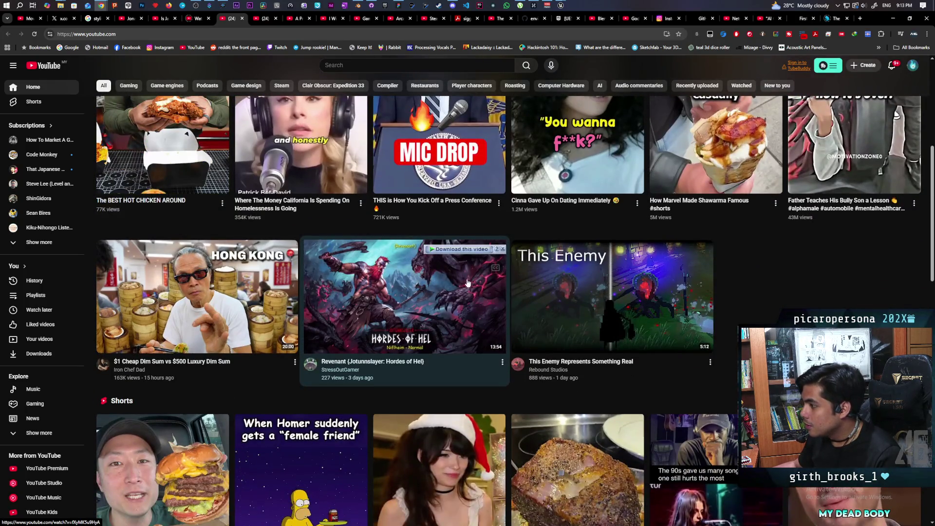
scroll(405, 276, down, 1)
scroll(406, 276, down, 1)
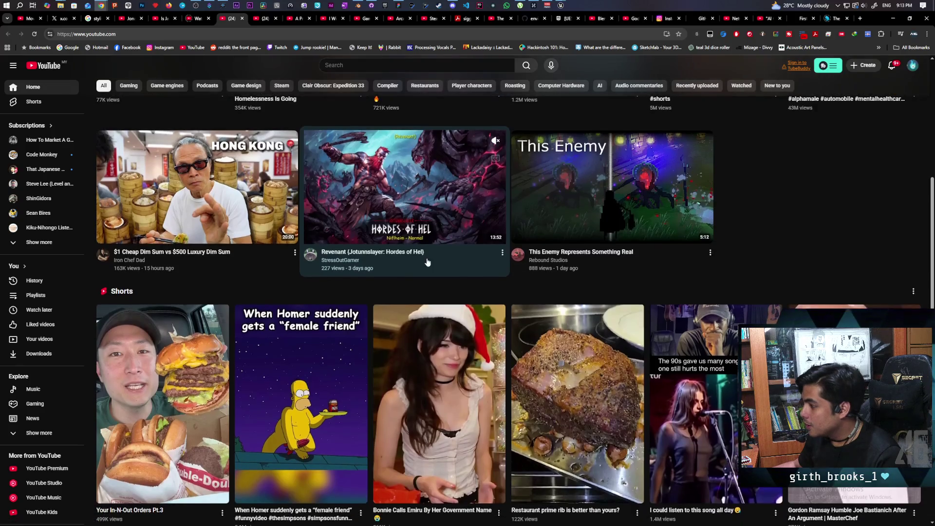
scroll(419, 268, down, 5)
scroll(427, 262, down, 2)
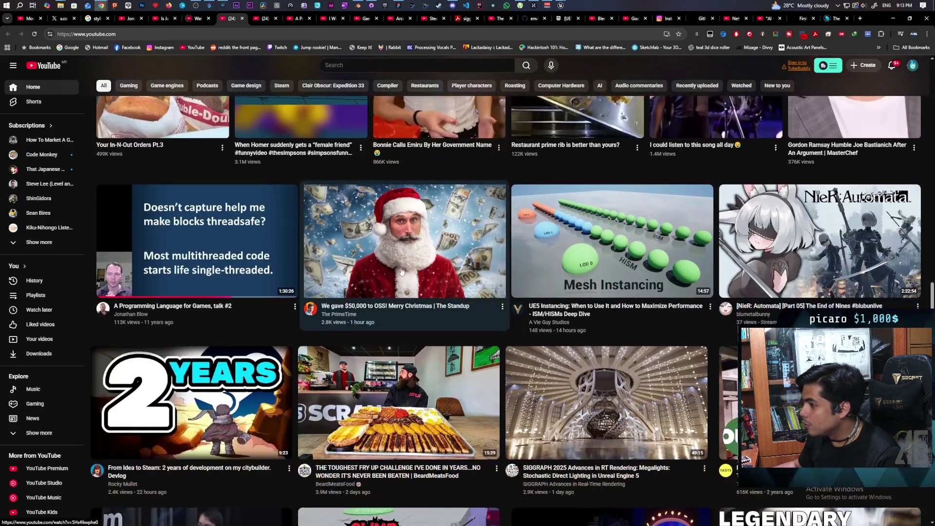
mouse_move(144, 291)
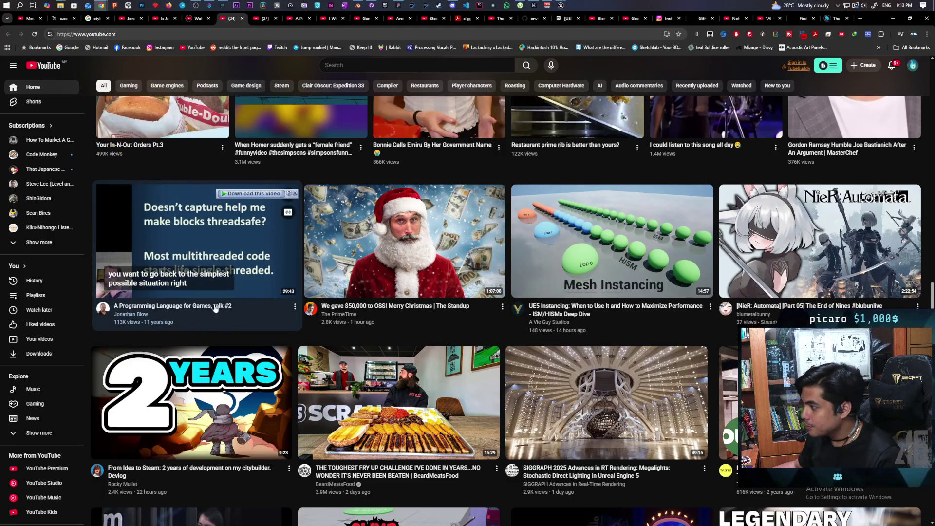
mouse_move(473, 298)
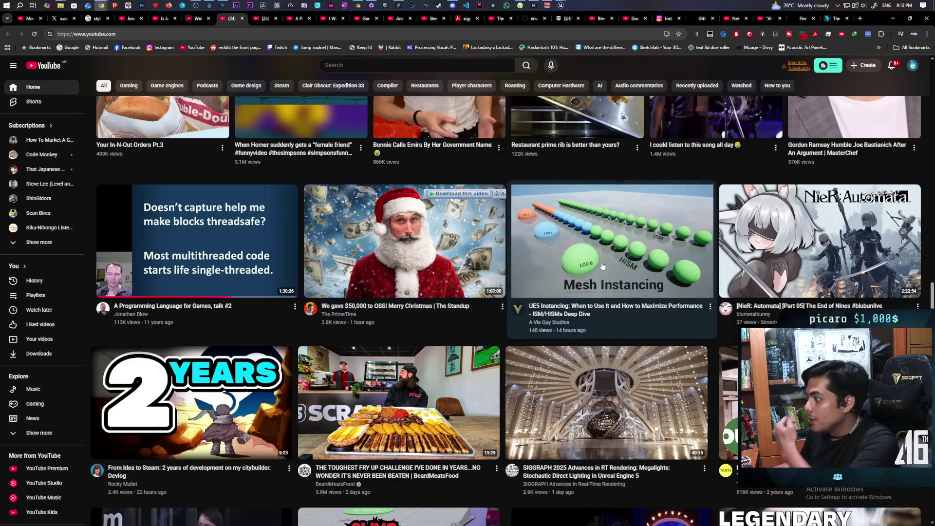
mouse_move(587, 325)
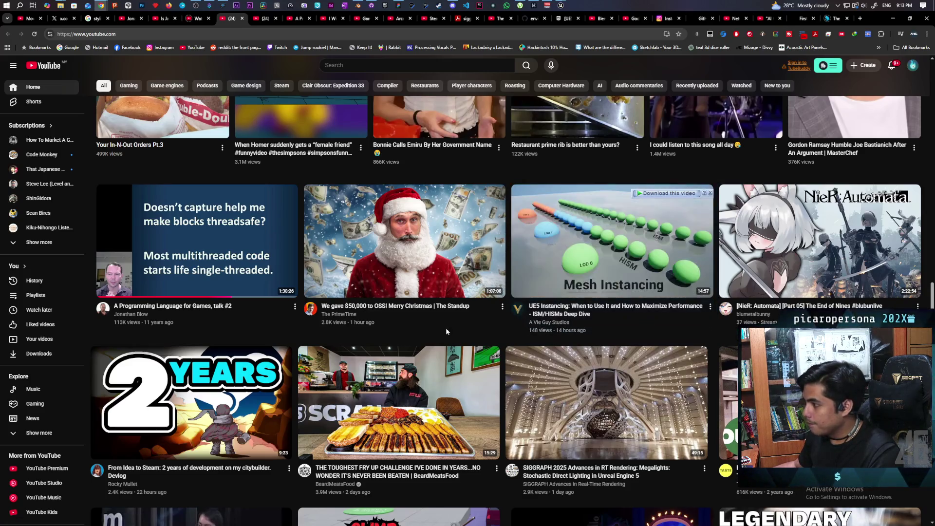
mouse_move(358, 317)
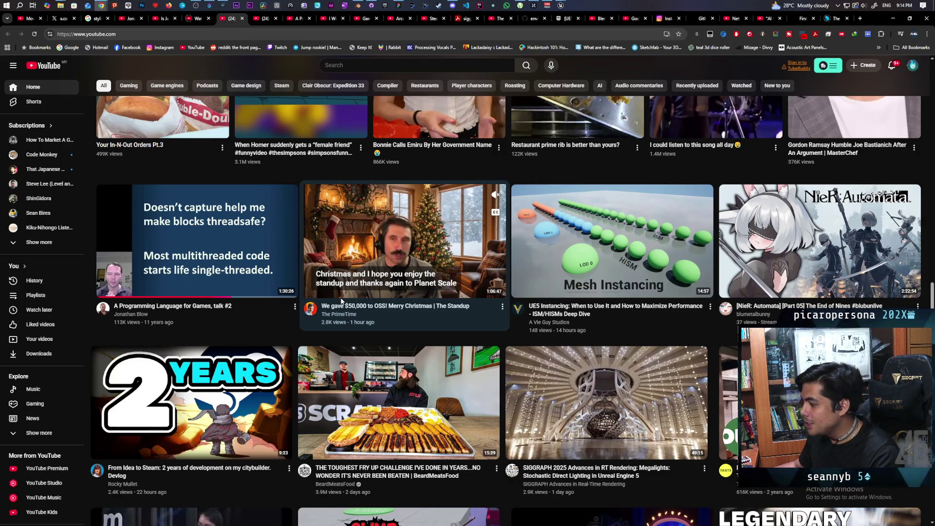
- Scroll further and open the Astronook - Official Release Date Trailer in a new tab
scroll(341, 301, down, 2)
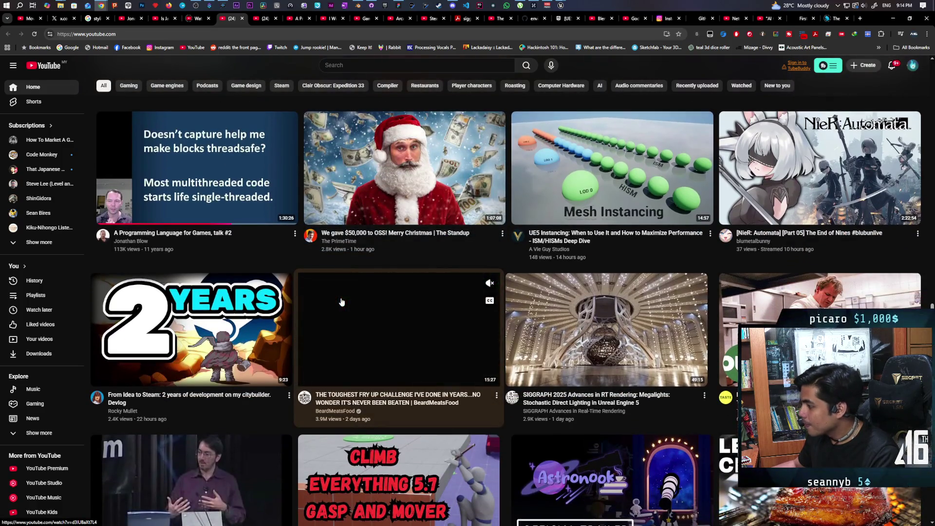
scroll(341, 302, down, 1)
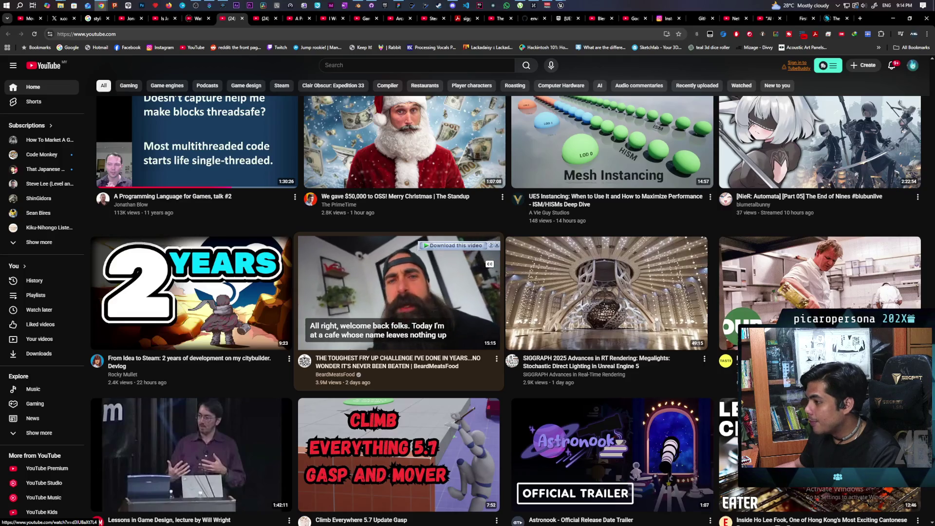
scroll(423, 246, down, 2)
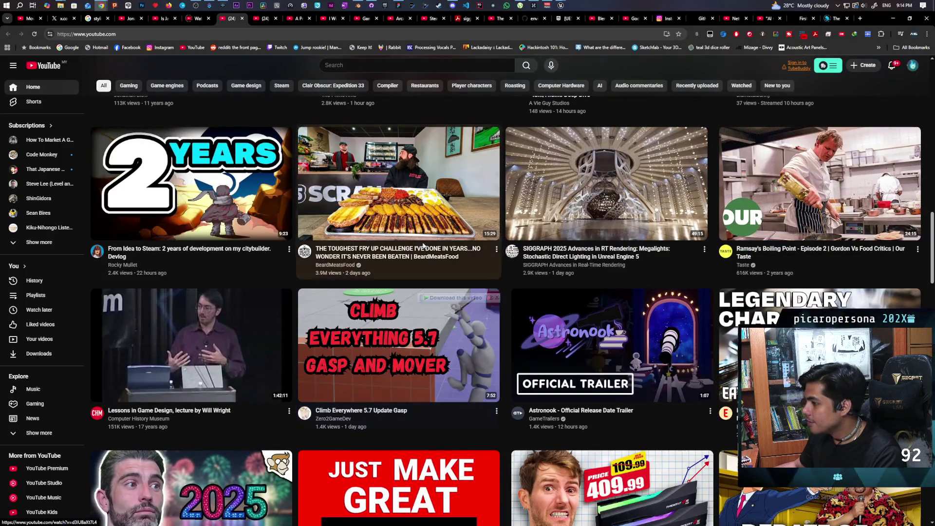
mouse_move(438, 228)
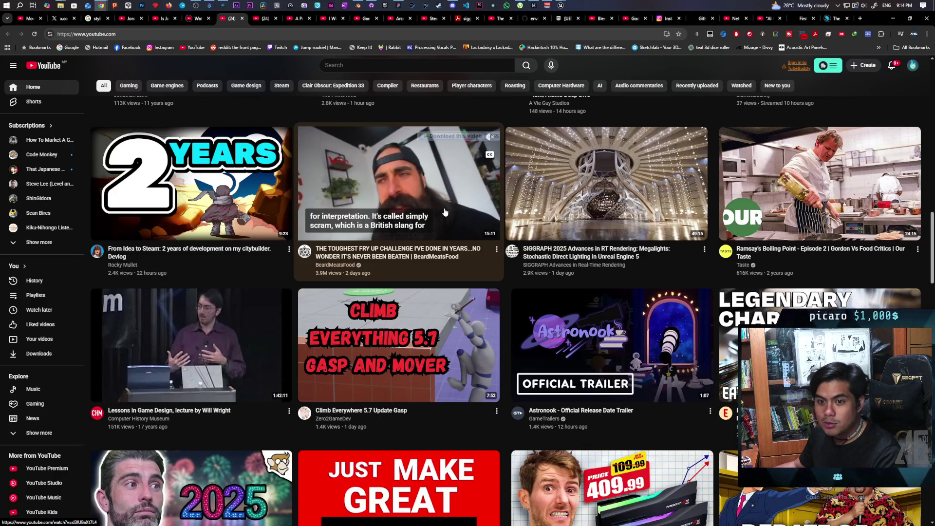
scroll(443, 214, down, 2)
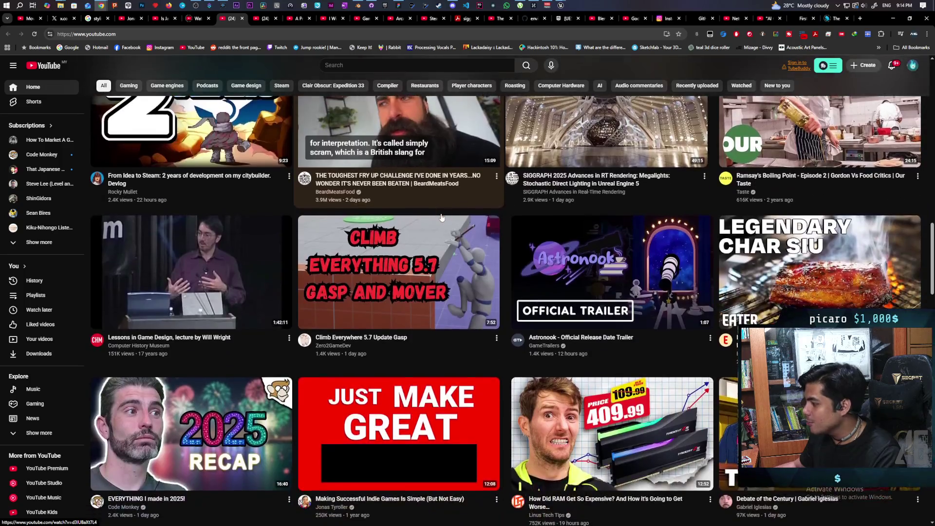
scroll(441, 217, down, 1)
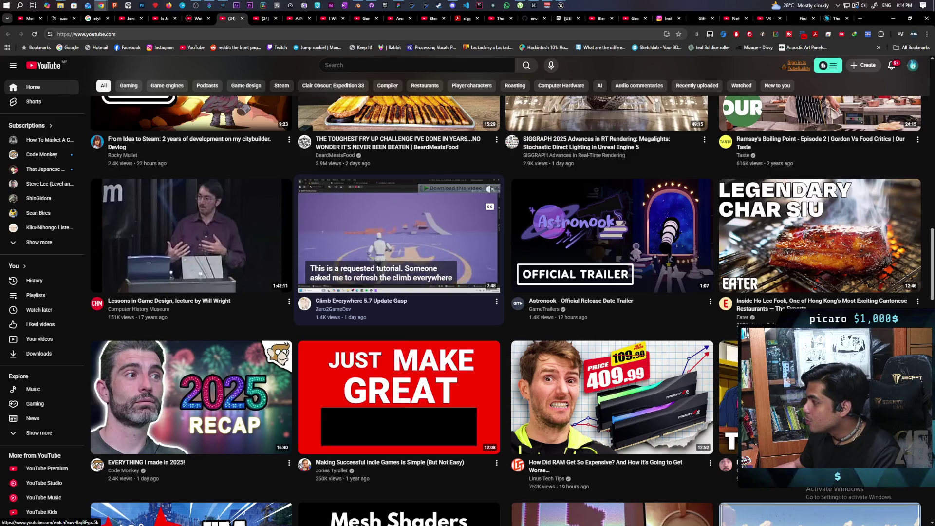
mouse_move(580, 218)
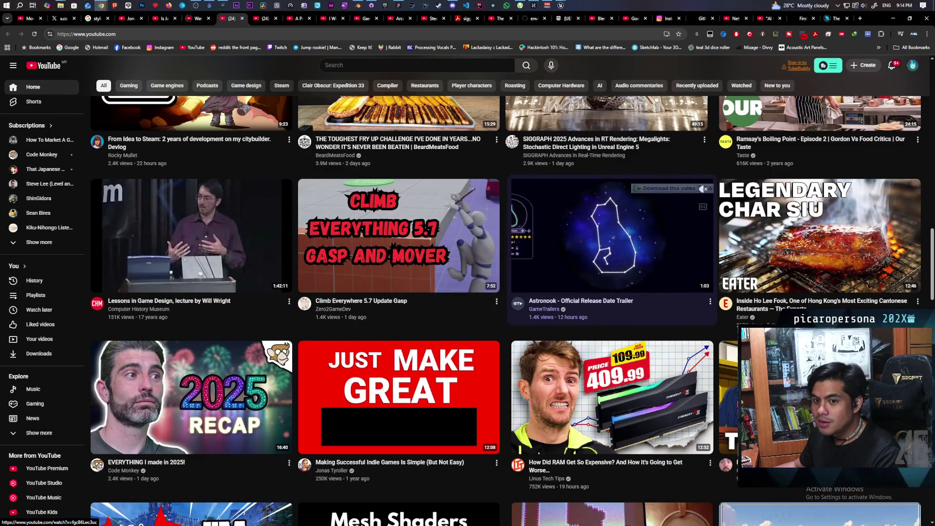
middle_click(581, 218)
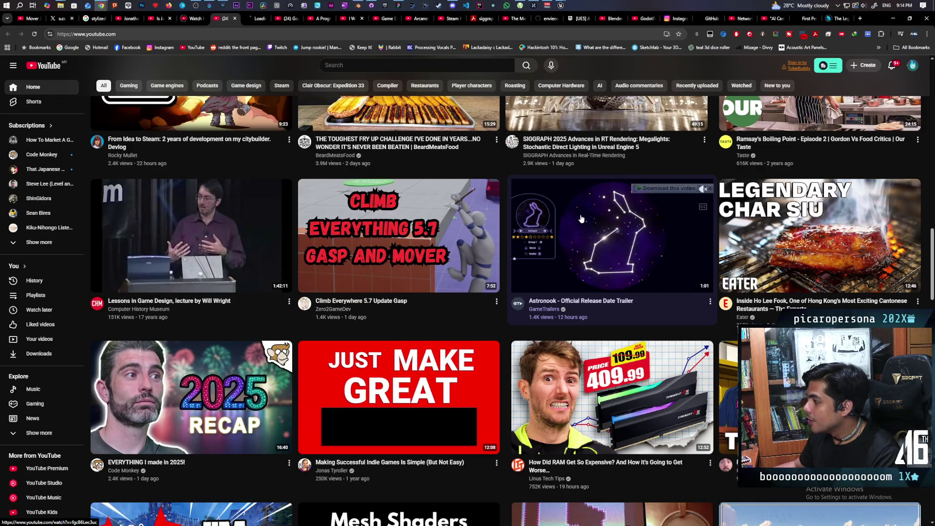
click(258, 20)
- Raise the Astronook trailer's volume slightly, watch it to 1:06, then open a suggested video in a new tab
mouse_move(453, 8)
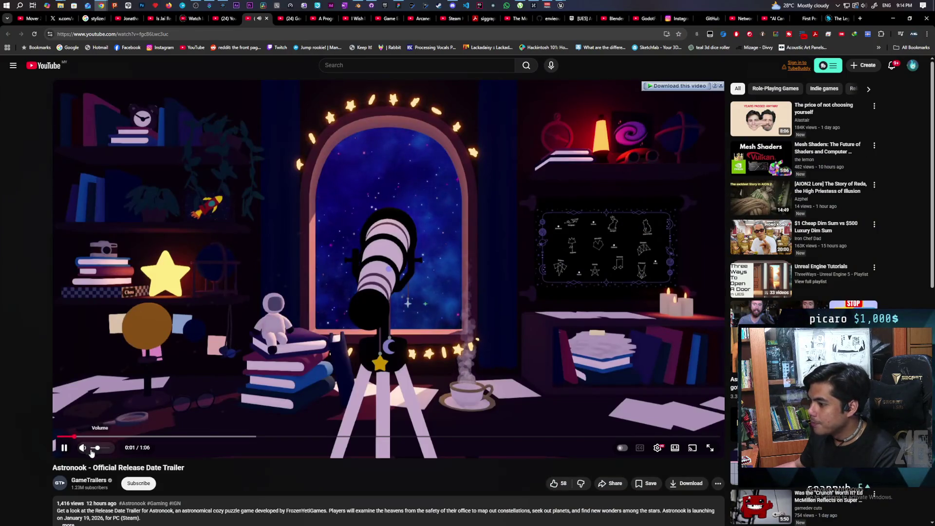
click(100, 449)
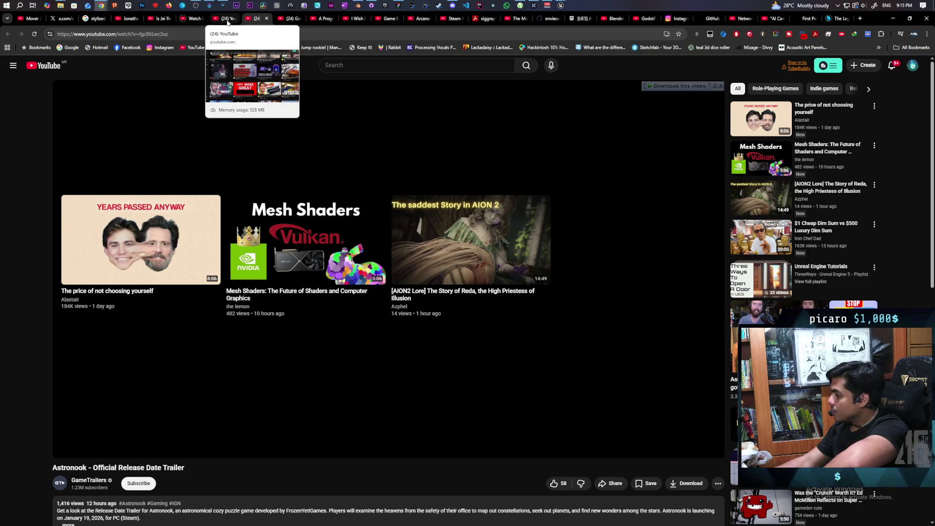
middle_click(470, 238)
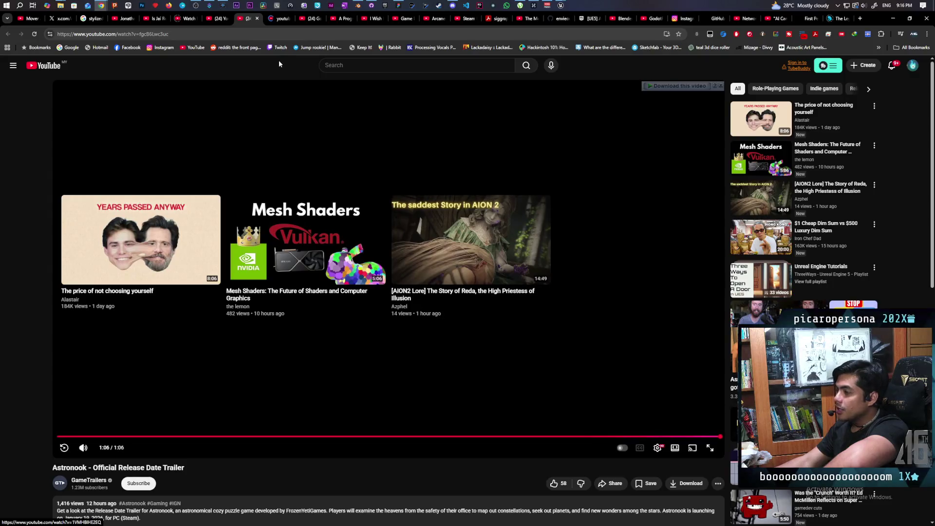
- In the new tab, pause the game design video at 0:54 and play '$1 Cheap Dim Sum vs $500 Luxury Dim Sum'
click(273, 21)
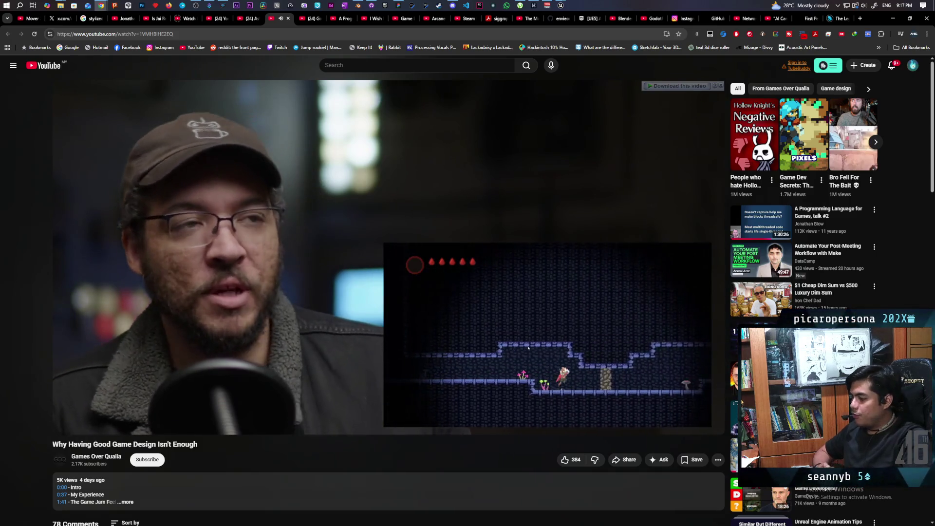
click(165, 368)
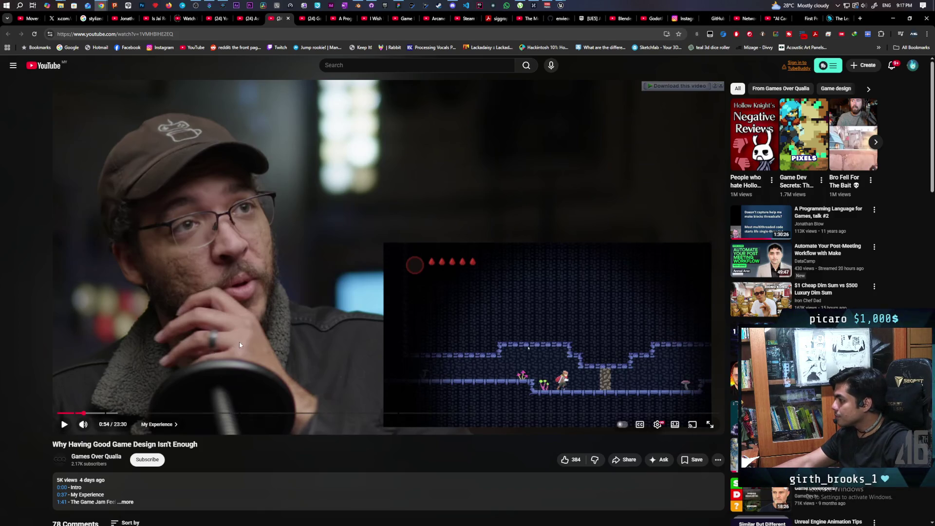
click(760, 302)
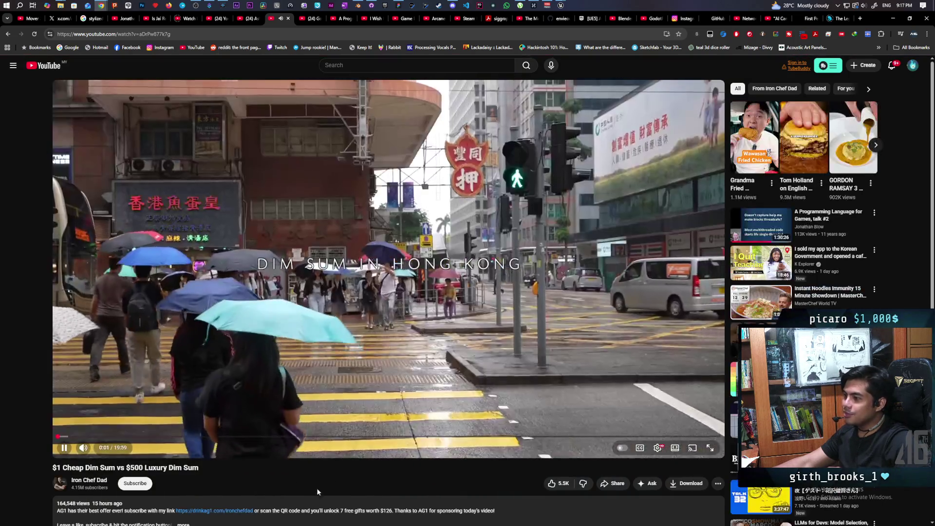
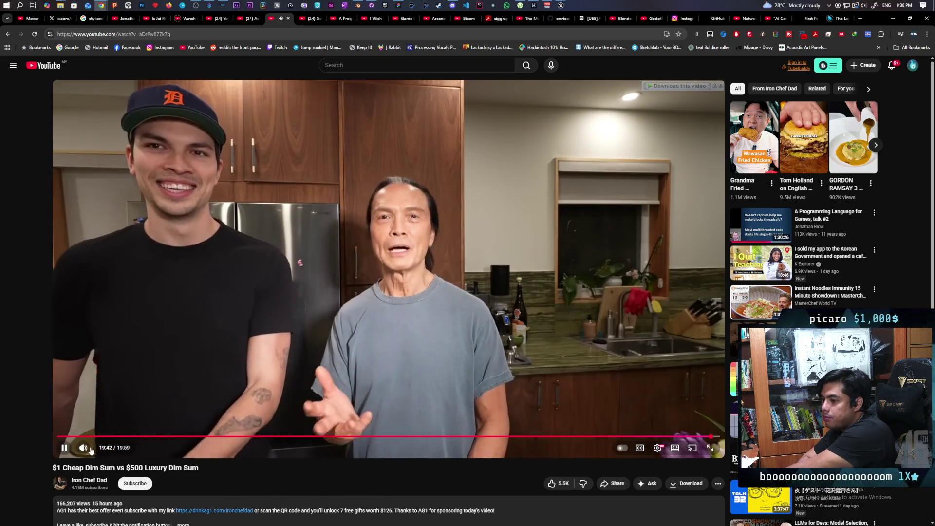
- Let the YouTube dim sum video end, then bring the Unreal Editor back from the taskbar preview
mouse_move(91, 451)
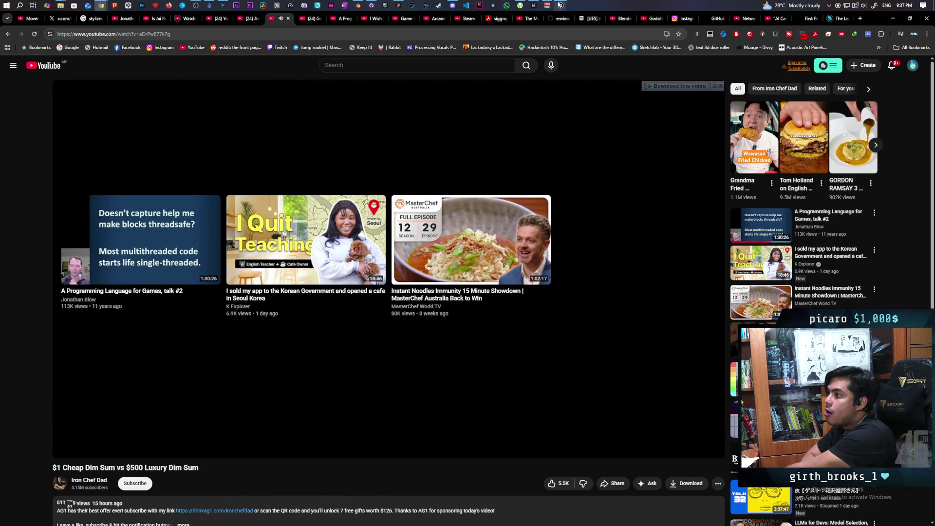
mouse_move(560, 5)
click(532, 40)
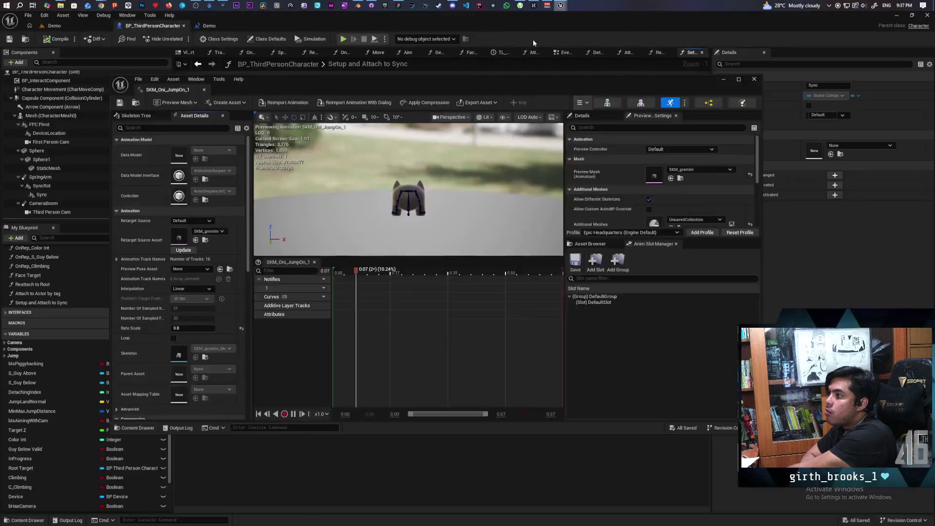
- Switch to the Demo level tab, move the shrunken editor aside, and launch Play with client preview windows
click(97, 29)
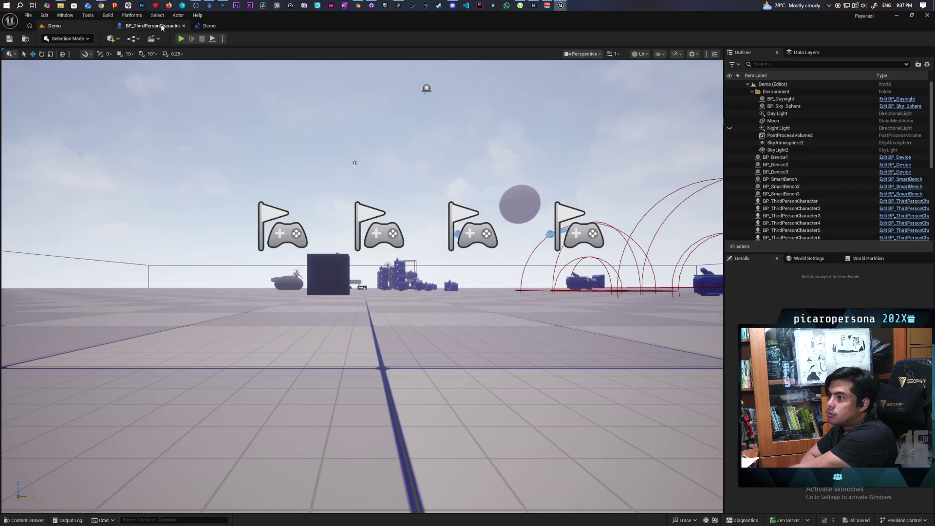
drag(281, 29, 425, 33)
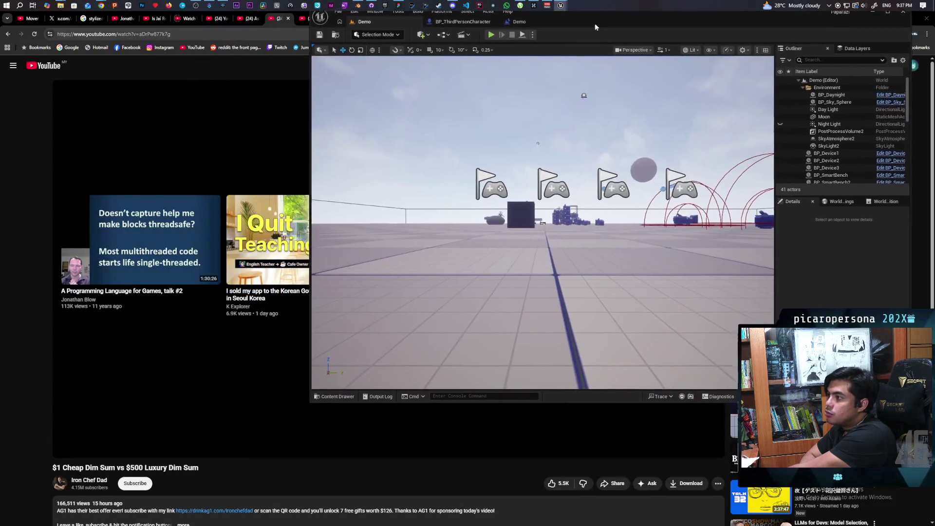
click(494, 41)
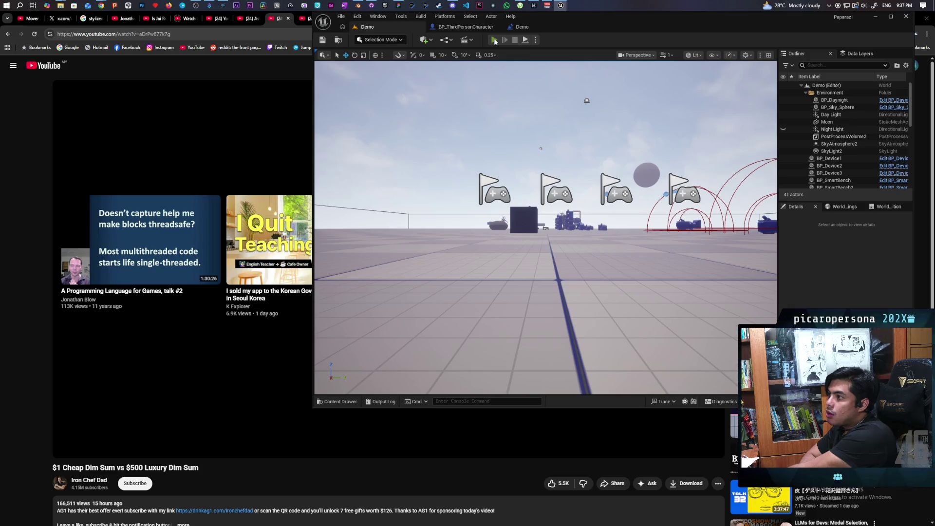